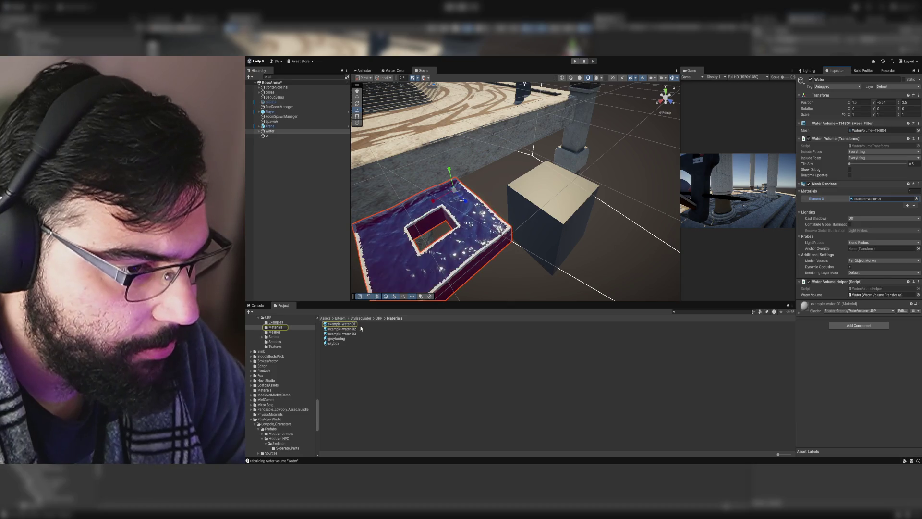
- Frame the Water object and inspect its WaterVolume mesh preview to see the square hole
mouse_move(561, 225)
mouse_down()
mouse_move(557, 238)
mouse_move(492, 196)
mouse_up()
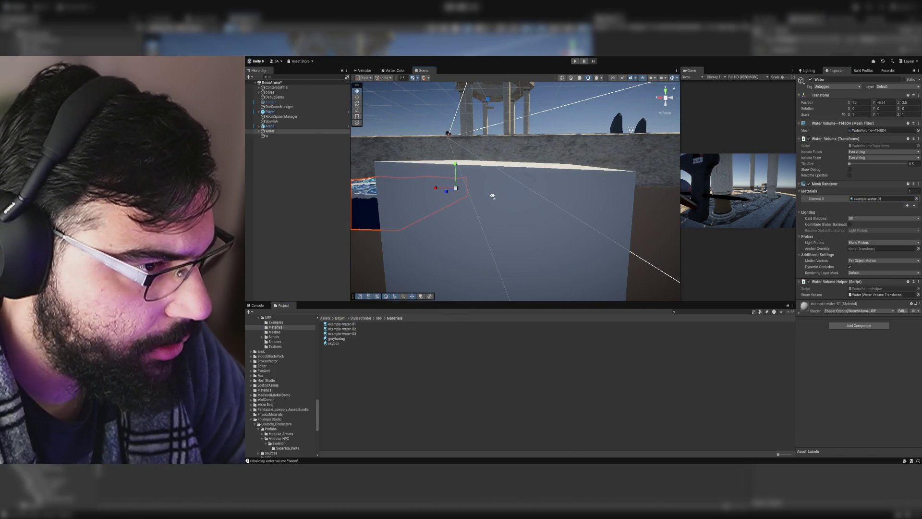
key(f)
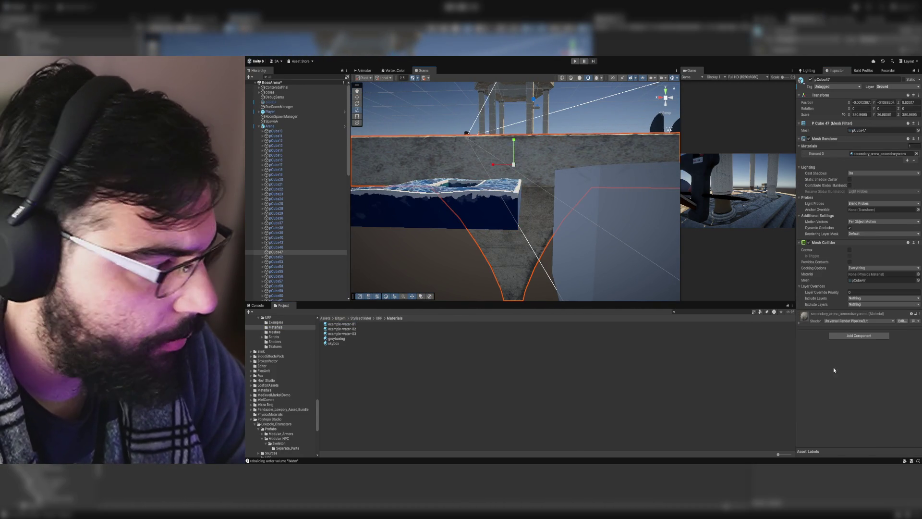
mouse_move(489, 210)
mouse_down()
mouse_move(516, 249)
mouse_move(597, 288)
mouse_move(567, 259)
mouse_up()
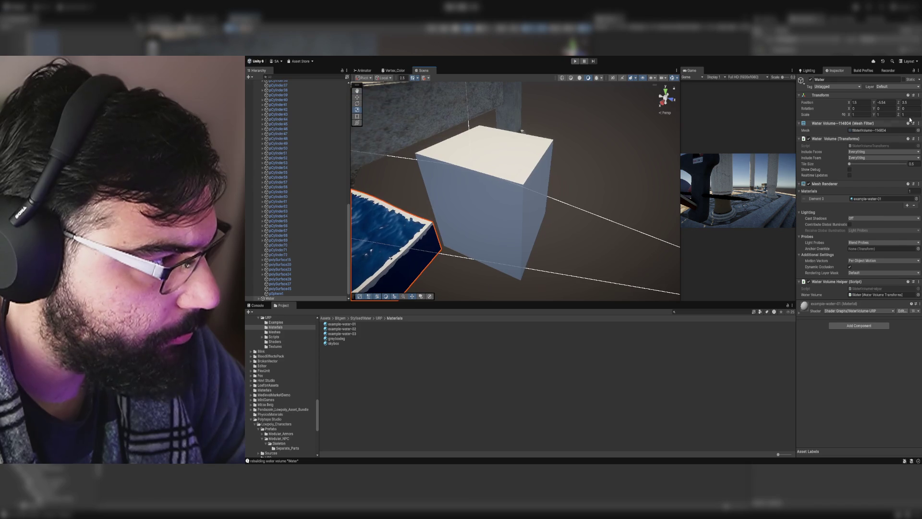
double_click(870, 130)
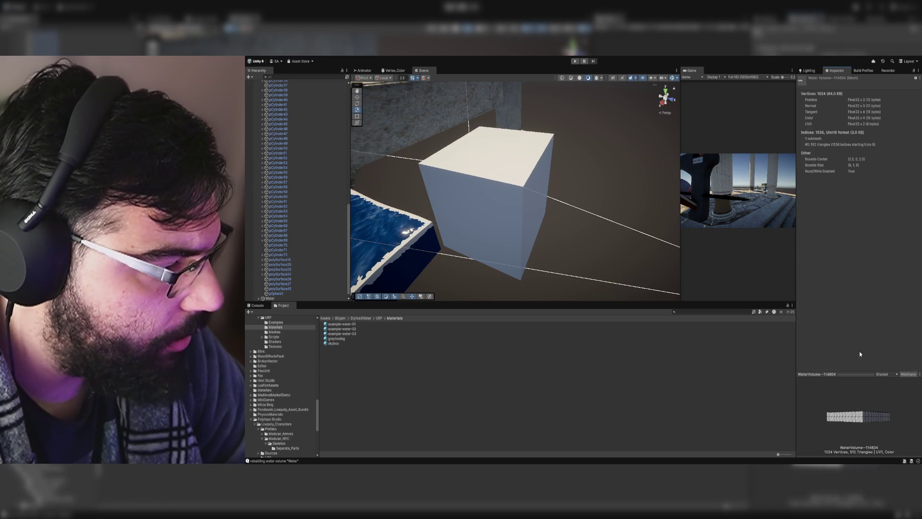
drag(856, 415, 874, 432)
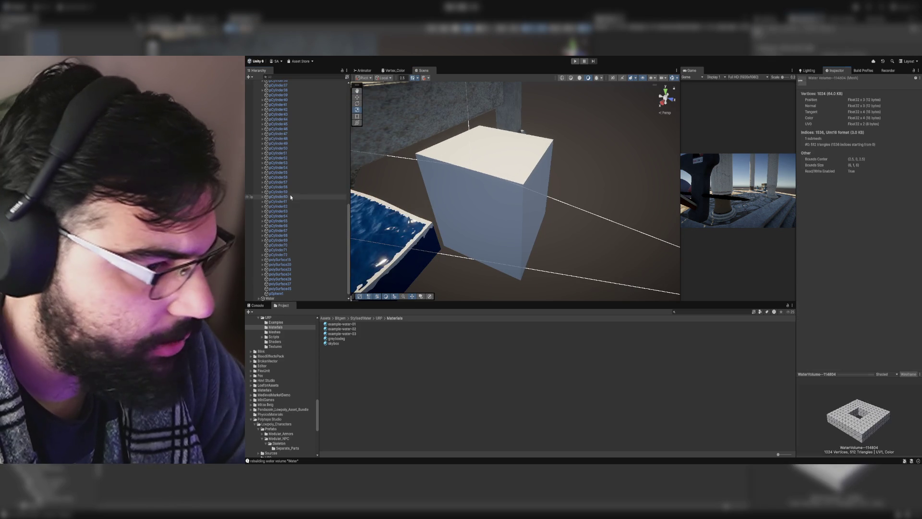
- Select the white placeholder cube in the Scene and delete it
click(441, 229)
click(552, 216)
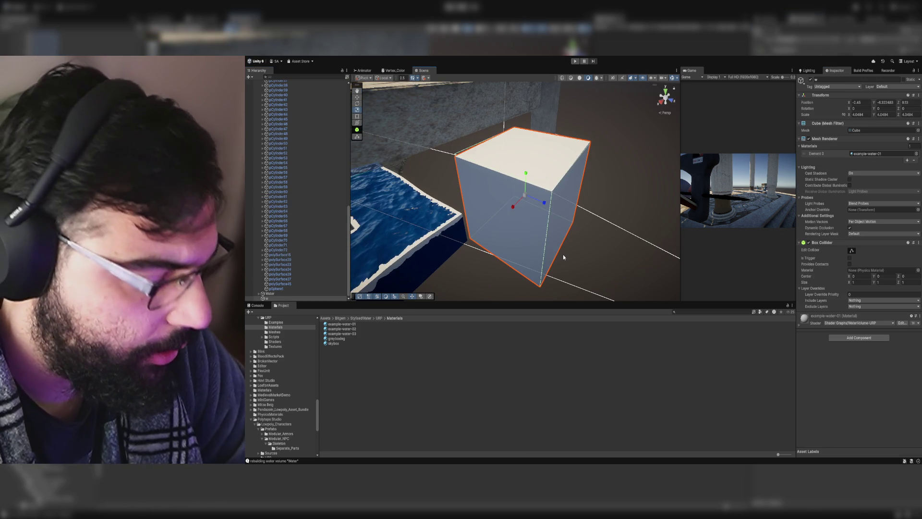
key(Delete)
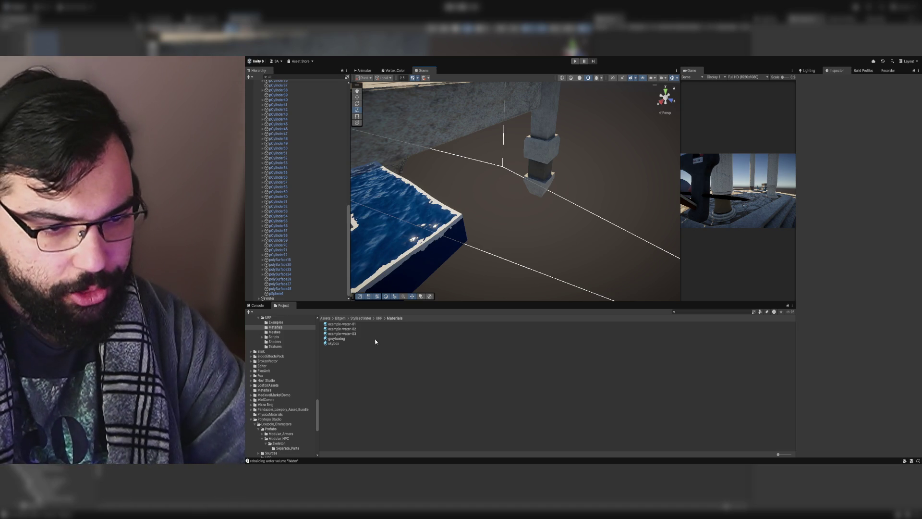
- Preview example-water-02, example-water-01 and example-water-03, then reselect the Water object in the Scene
click(374, 328)
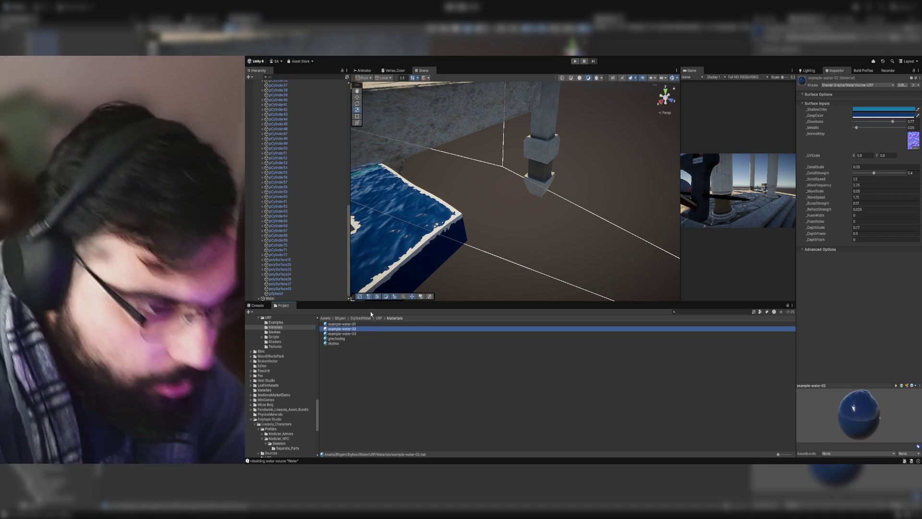
click(374, 323)
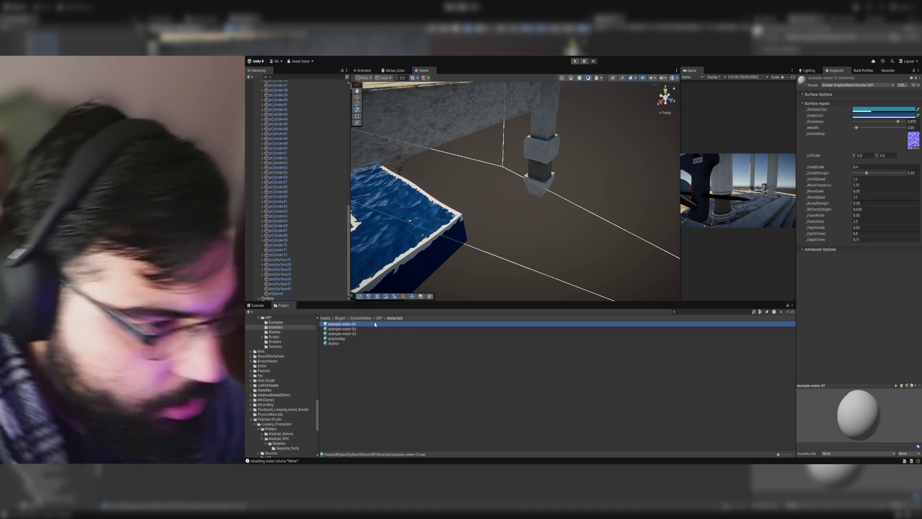
key(Down)
key(Down)
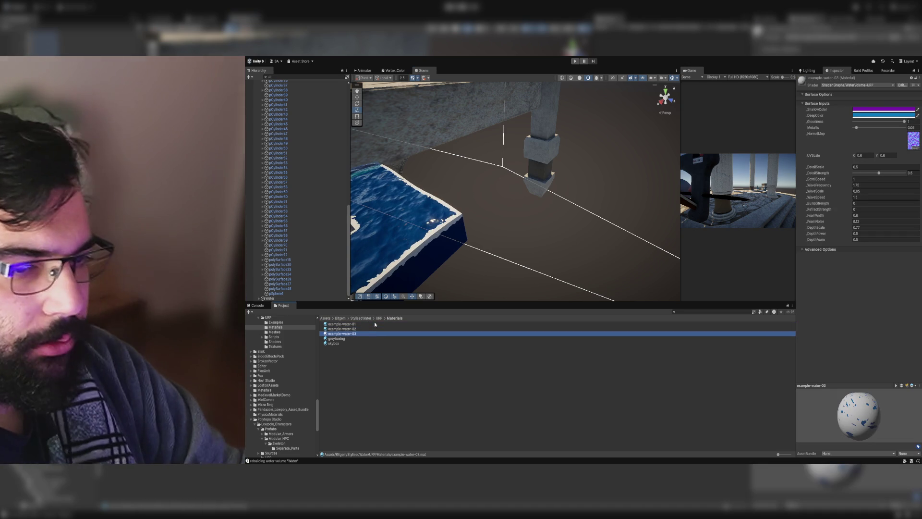
click(403, 285)
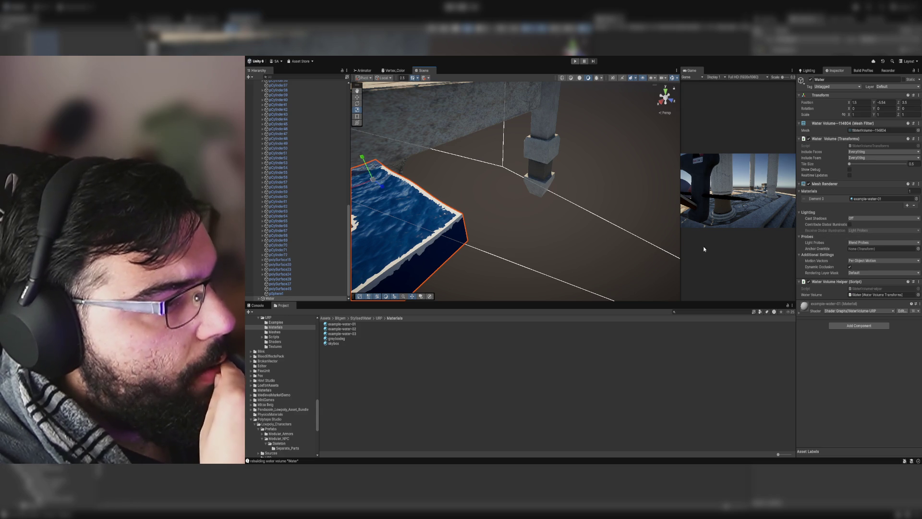
- Assign the Cube mesh to Water's Mesh Filter and frame the rebuilt water box with its hole
click(918, 130)
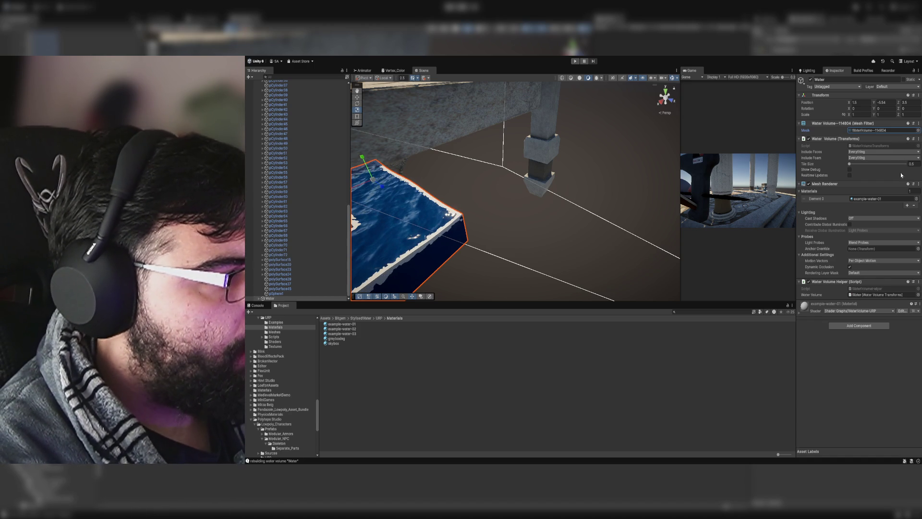
mouse_move(423, 211)
mouse_down()
mouse_move(438, 218)
mouse_move(514, 189)
mouse_up()
key(f)
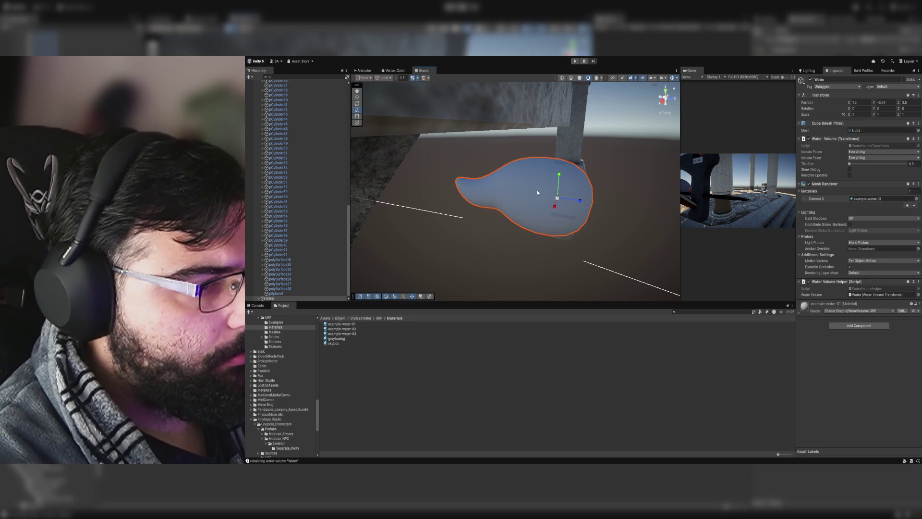
drag(611, 168, 484, 160)
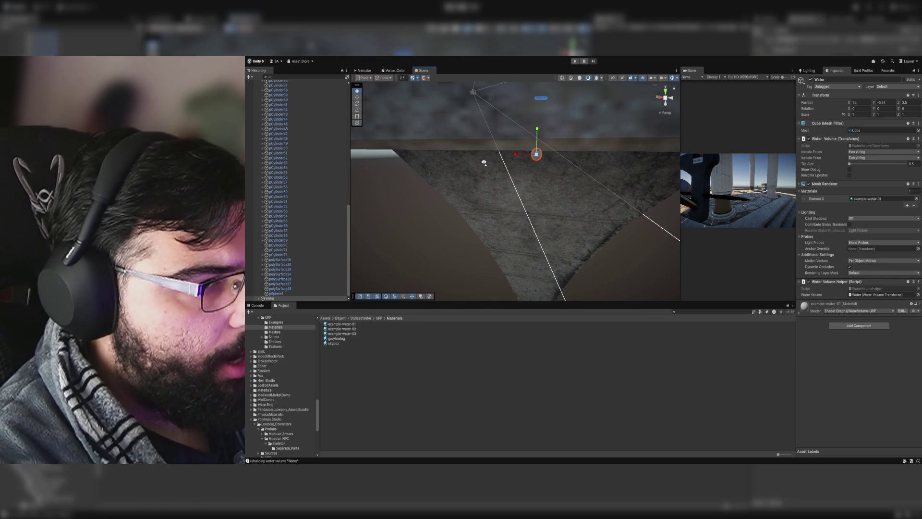
mouse_move(583, 167)
mouse_down()
mouse_move(600, 181)
mouse_move(602, 214)
mouse_move(438, 212)
mouse_move(508, 197)
mouse_move(485, 192)
mouse_up()
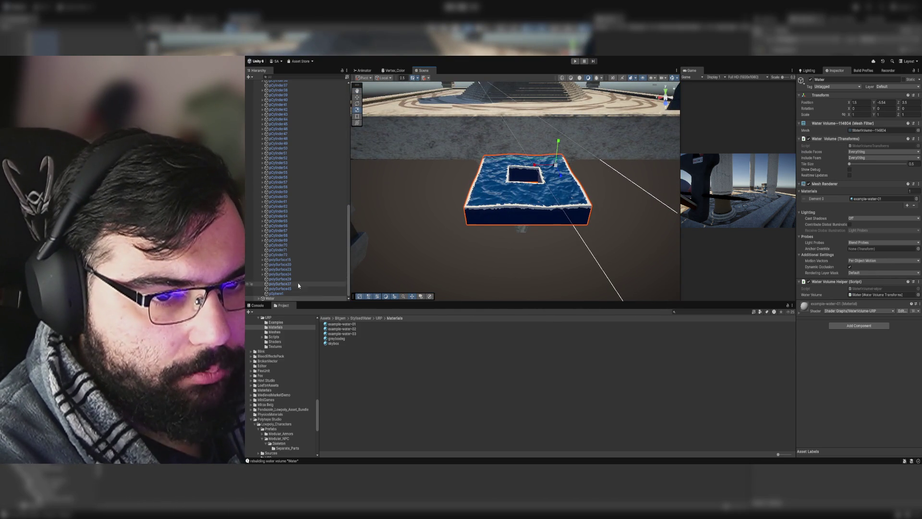
- Scroll the Hierarchy to the top, collapse Arena, and deselect Water
scroll(297, 216, up, 10)
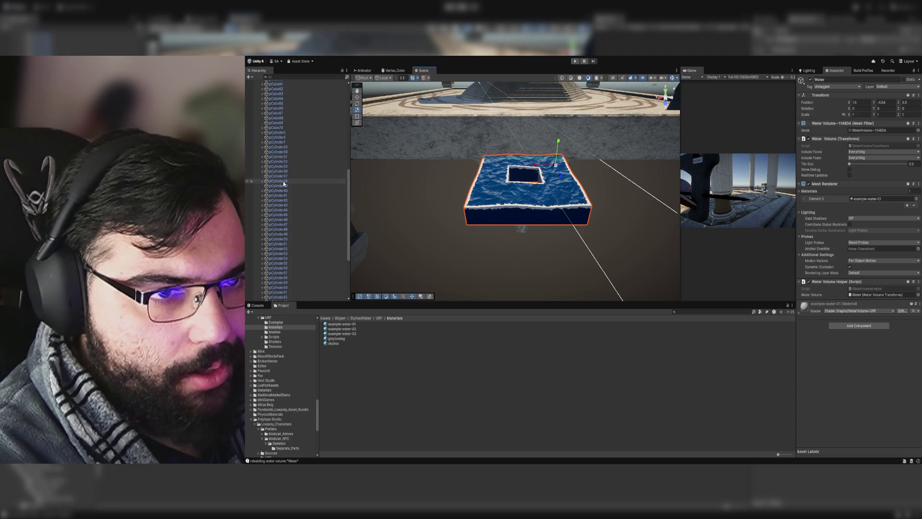
scroll(288, 192, up, 2)
click(259, 125)
click(261, 187)
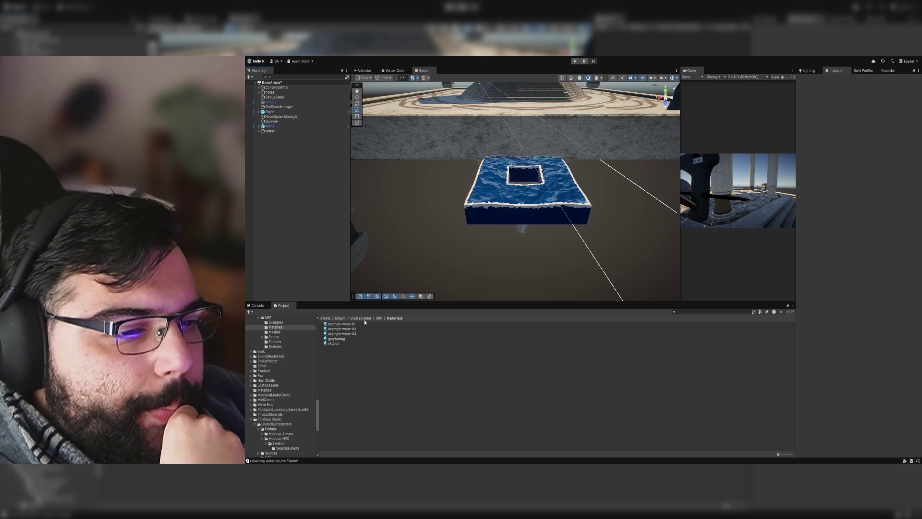
- Place a 3D Cylinder beside the pool, toggle wireframe view briefly, then select and frame the cylinder
mouse_move(528, 202)
mouse_down()
mouse_move(576, 207)
mouse_move(593, 199)
mouse_up()
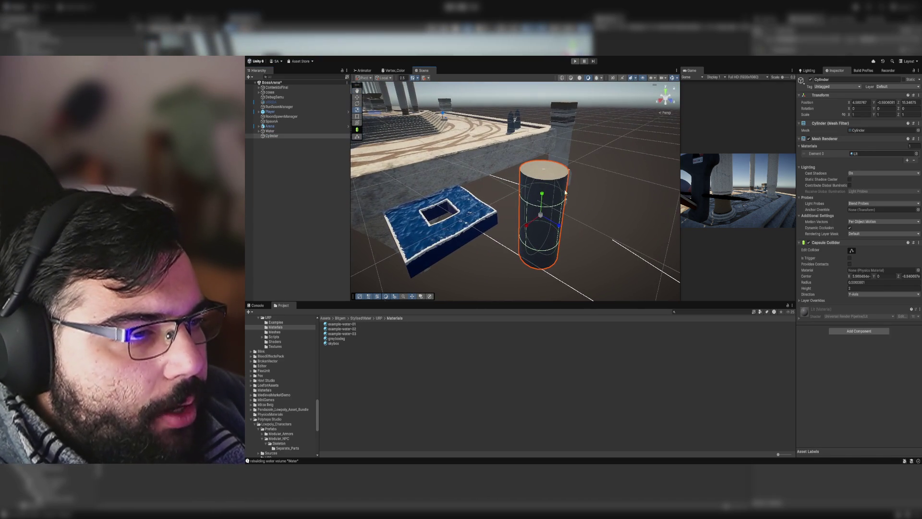
click(562, 77)
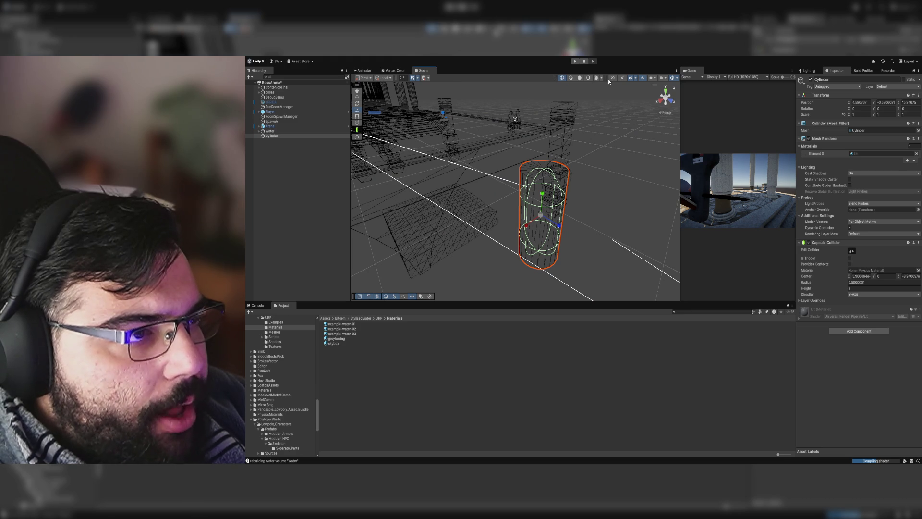
click(588, 77)
click(541, 170)
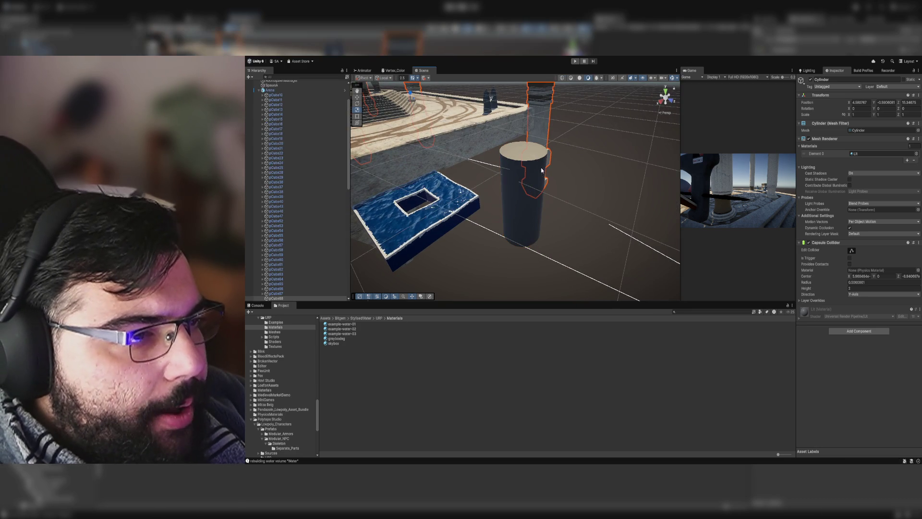
click(541, 170)
key(f)
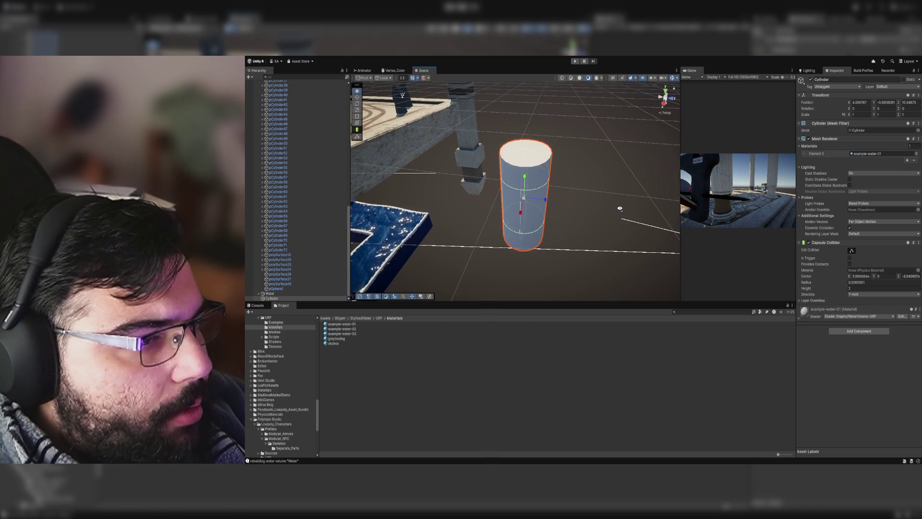
- Add a second material slot to the cylinder and make example-water-02 its first material
click(908, 161)
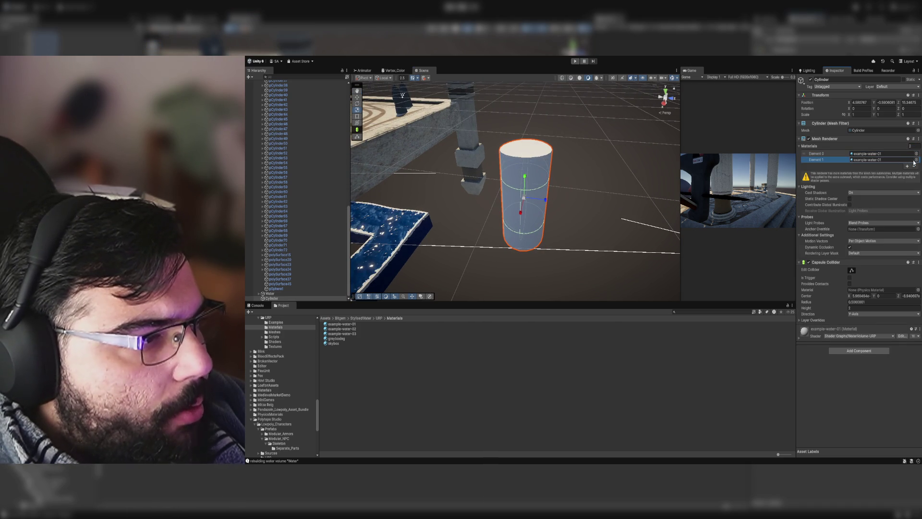
drag(342, 329, 876, 161)
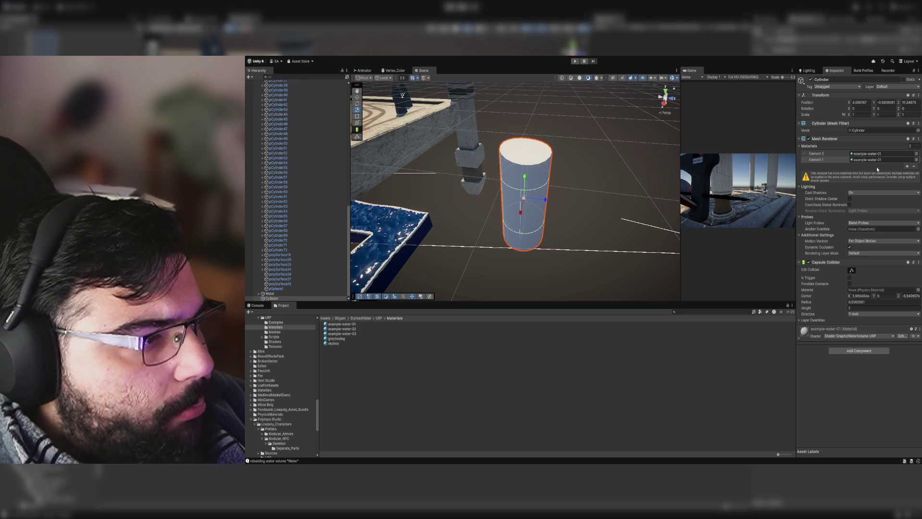
scroll(556, 158, up, 5)
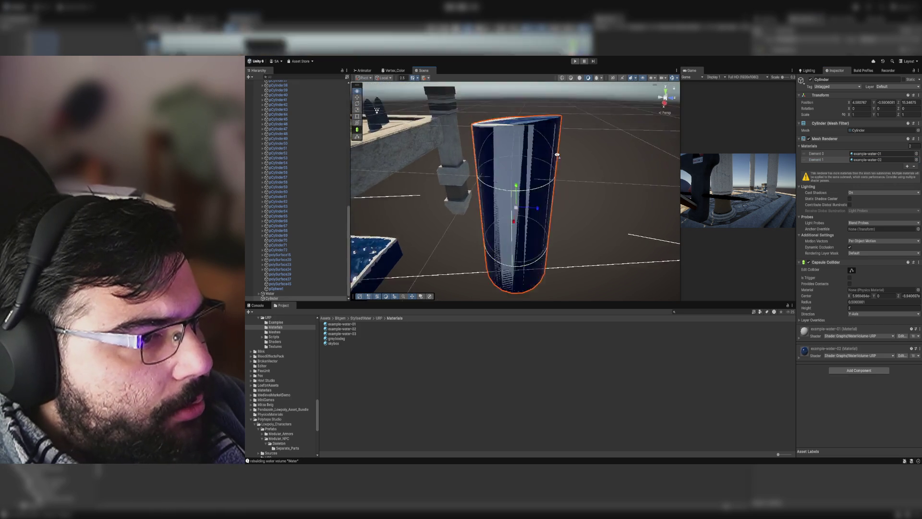
drag(555, 158, 552, 171)
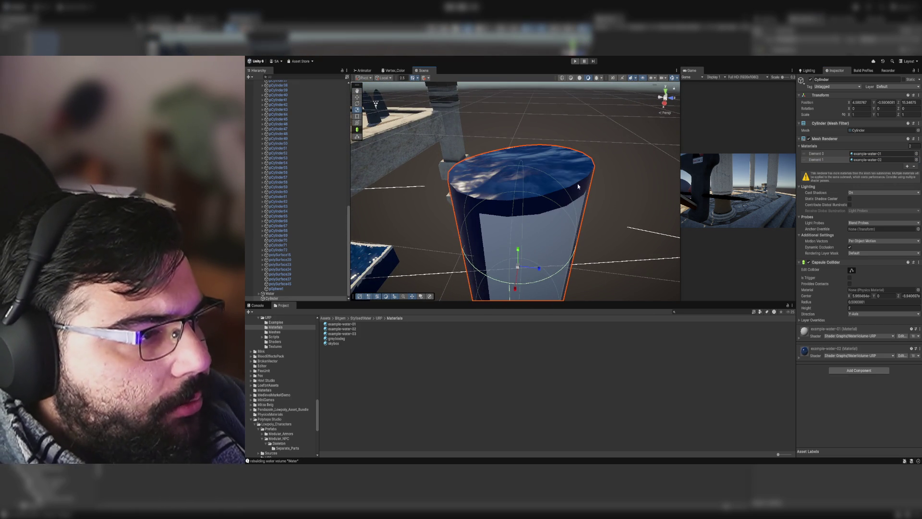
drag(804, 159, 806, 156)
- Delete the test cylinder from the scene
scroll(613, 178, down, 5)
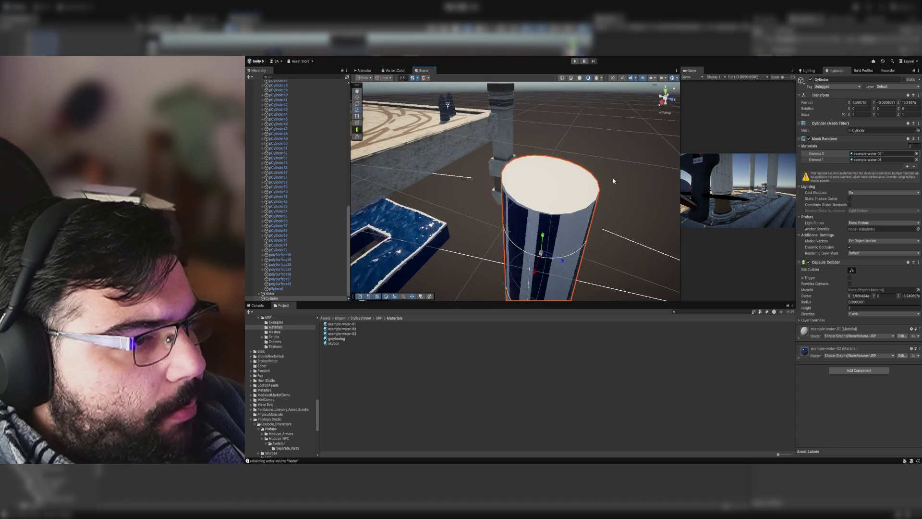
key(Delete)
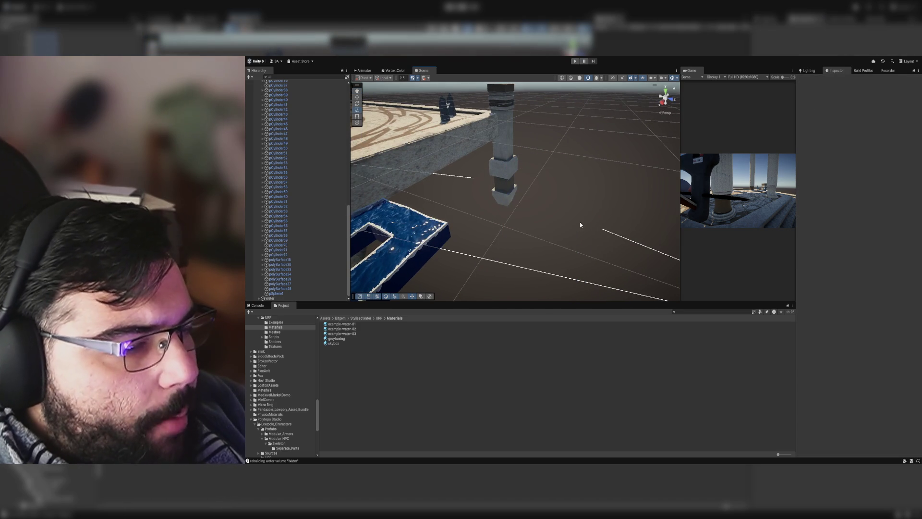
key(f)
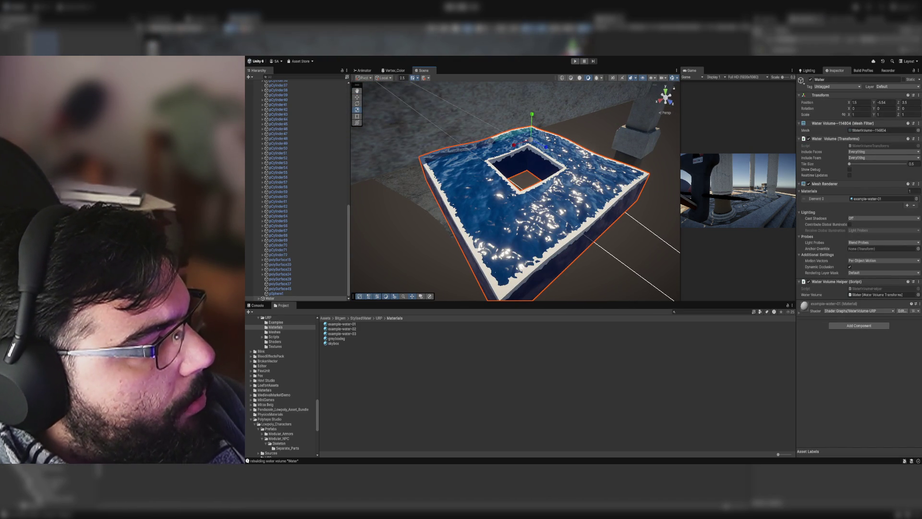
- Delete the square-holed water volume and browse into Bitgem > StylisedWater > URP
key(Delete)
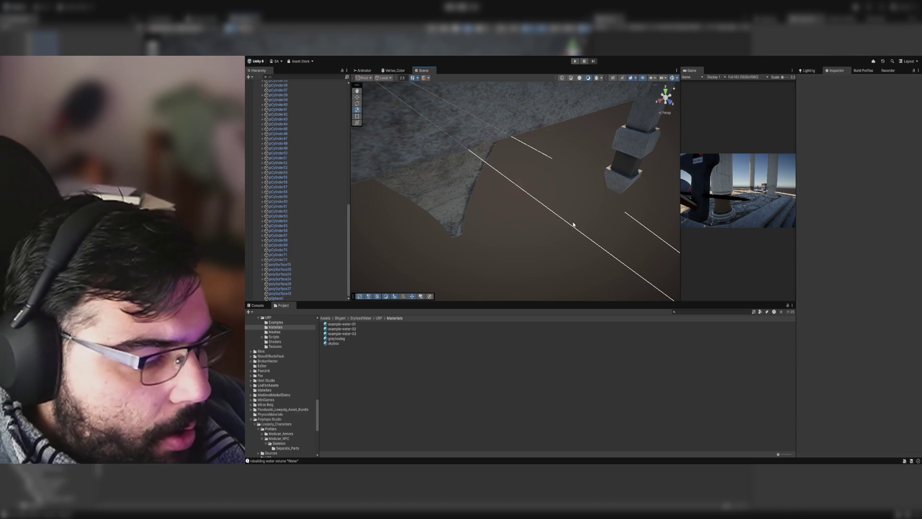
click(354, 320)
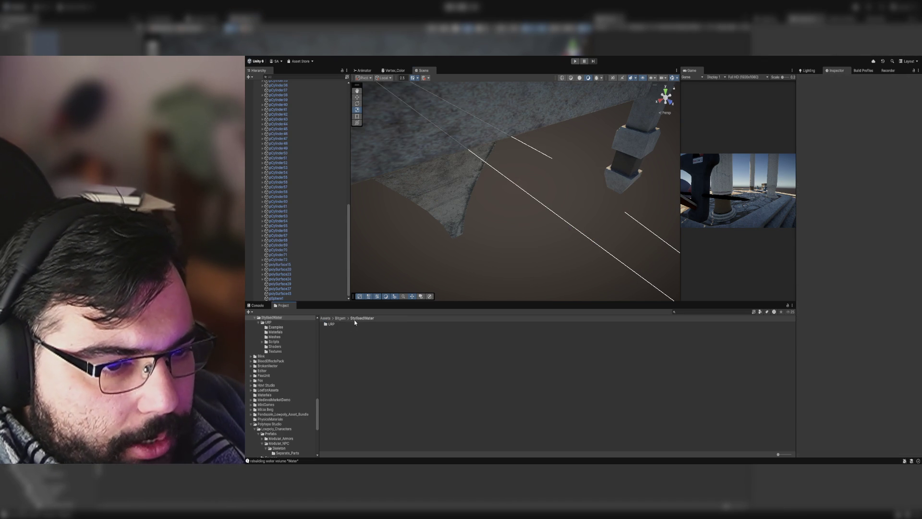
click(340, 319)
double_click(336, 323)
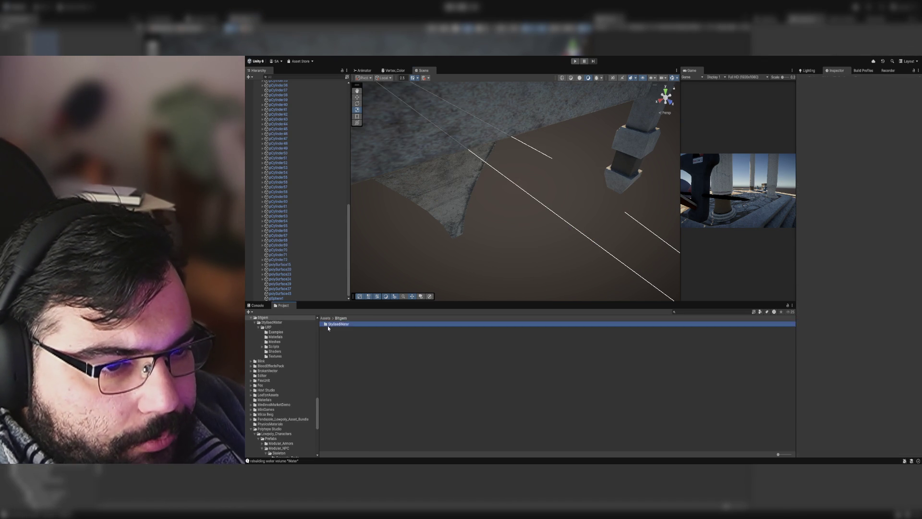
double_click(331, 324)
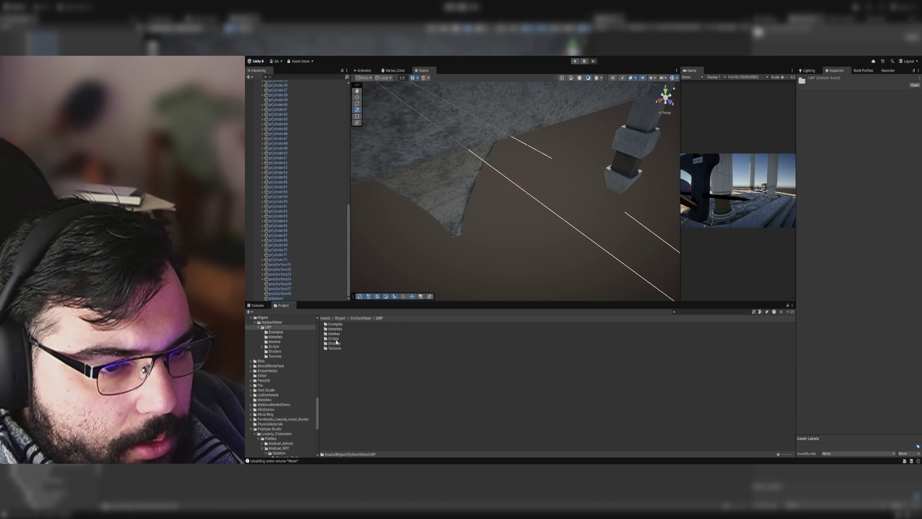
- Look through URP's Scripts folders, then open Examples and pick Example-Scene-01
double_click(335, 339)
double_click(338, 325)
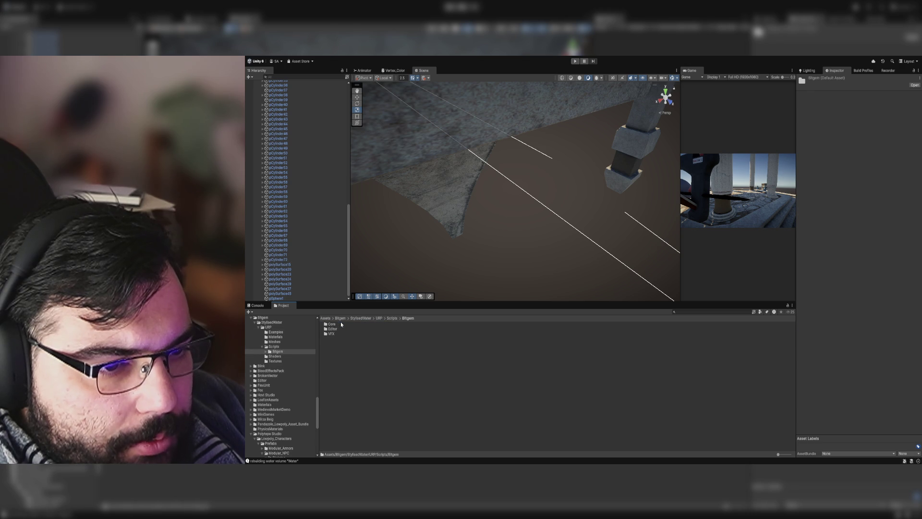
double_click(340, 323)
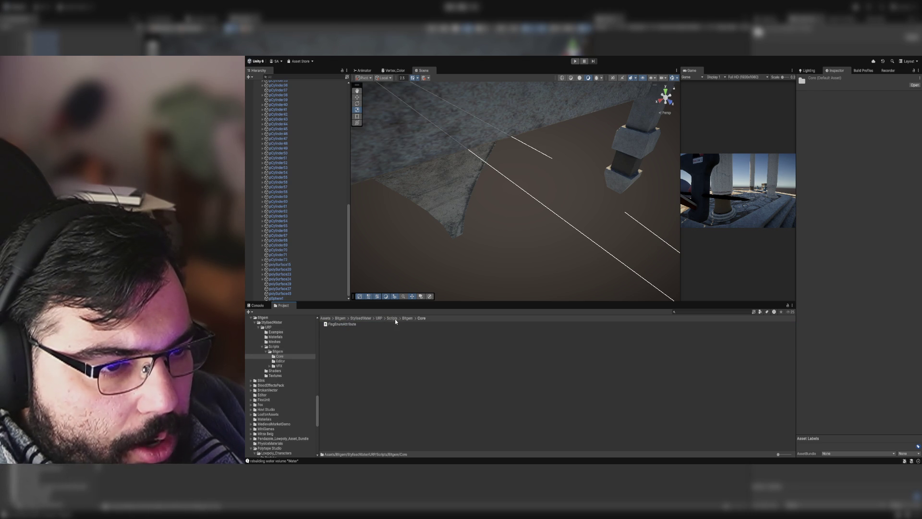
click(379, 317)
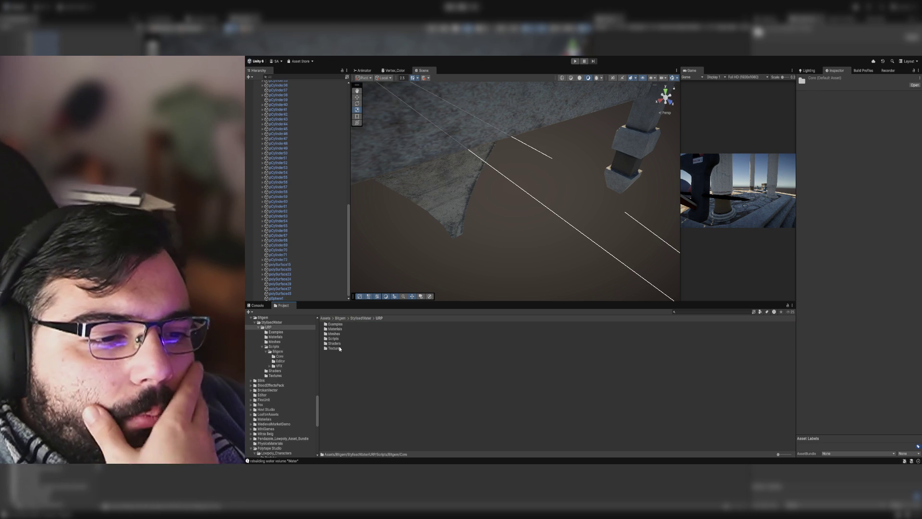
double_click(335, 324)
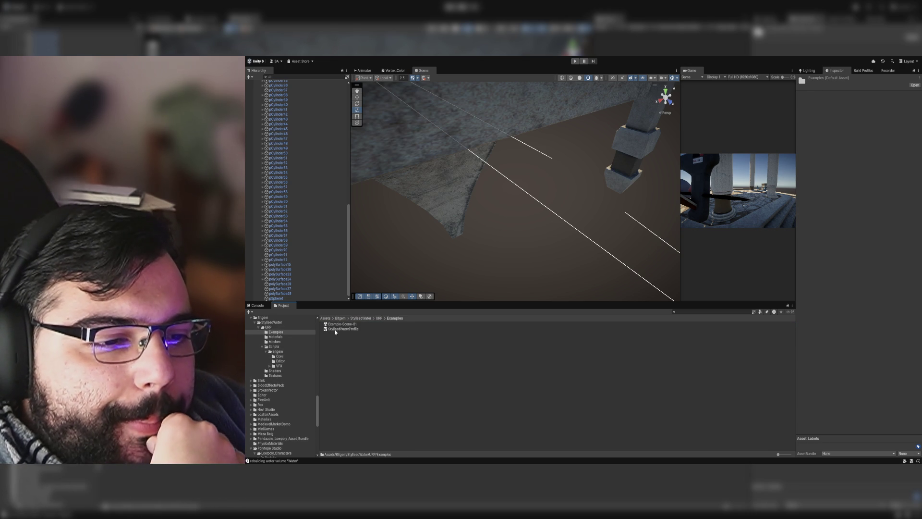
click(335, 330)
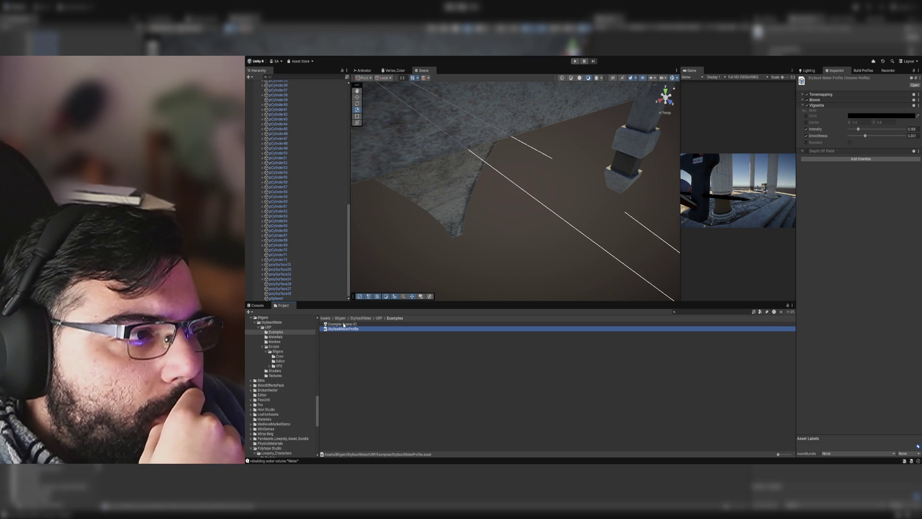
click(344, 324)
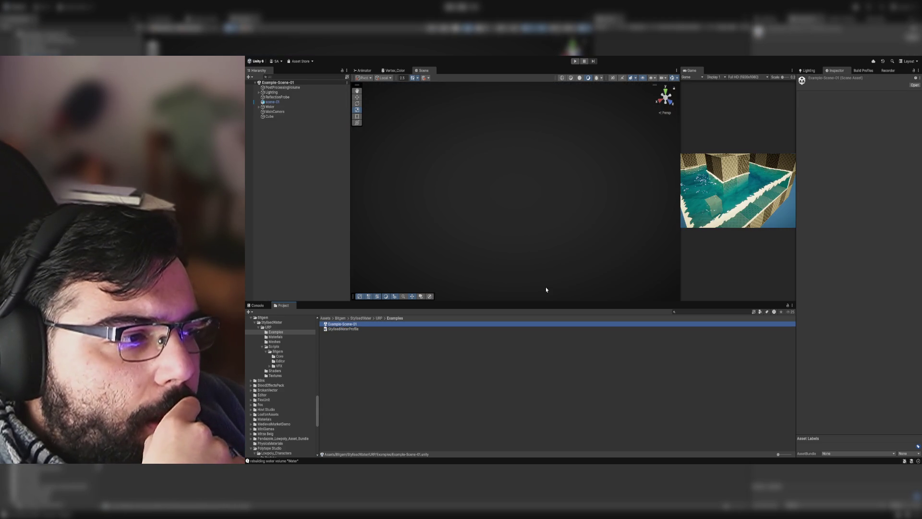
- Frame and orbit the example scene's Water pool, then select the URP Meshes folder
click(509, 164)
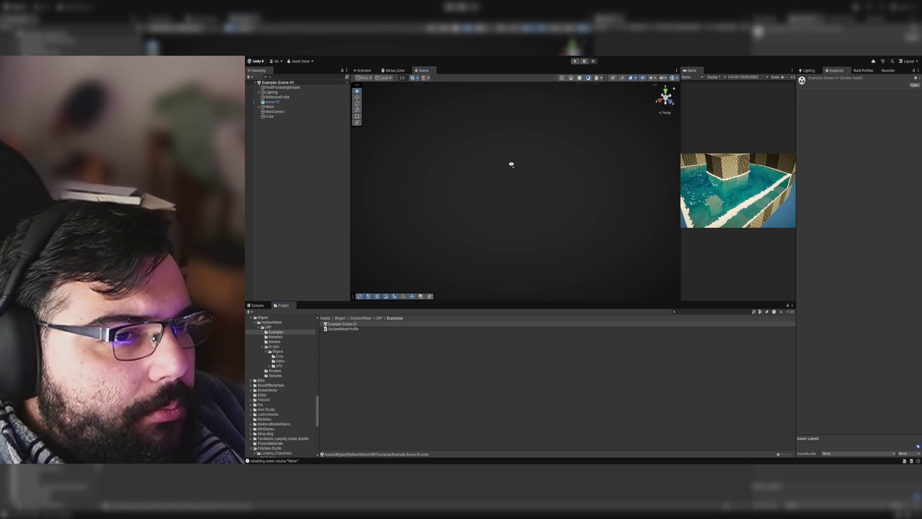
double_click(284, 108)
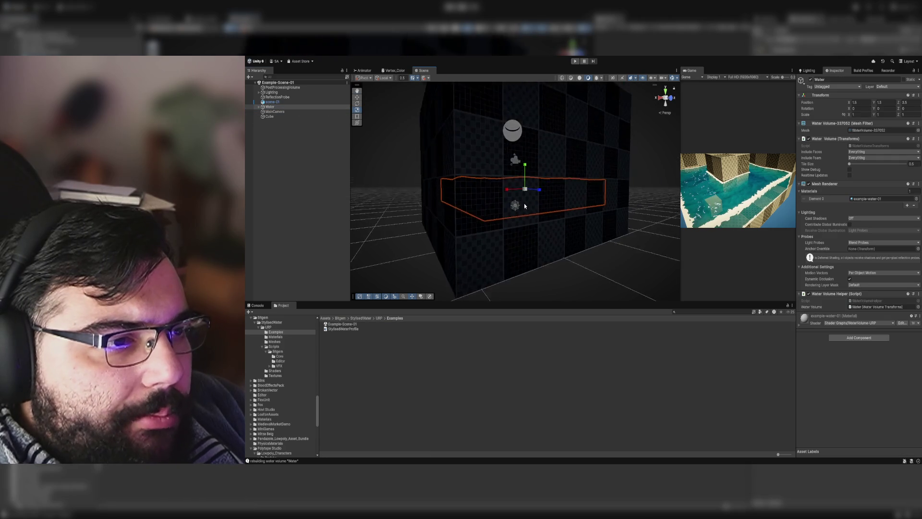
drag(523, 203, 800, 260)
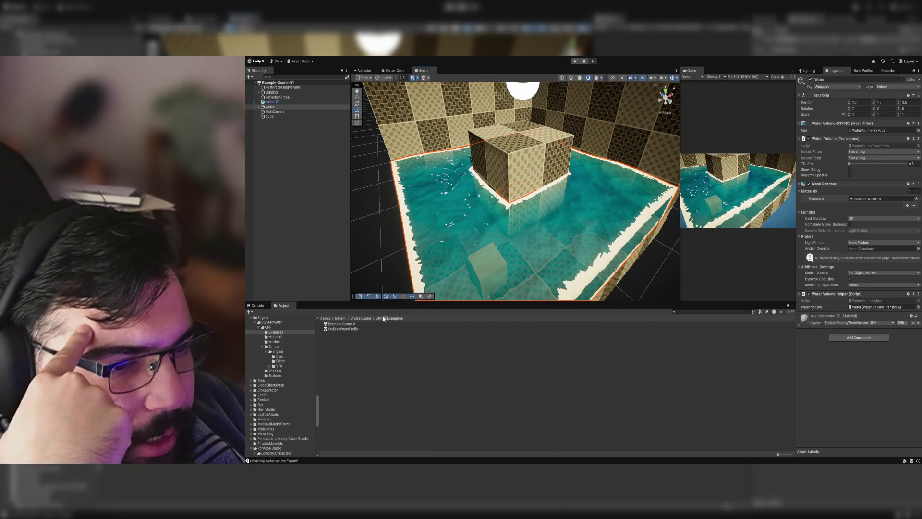
click(379, 318)
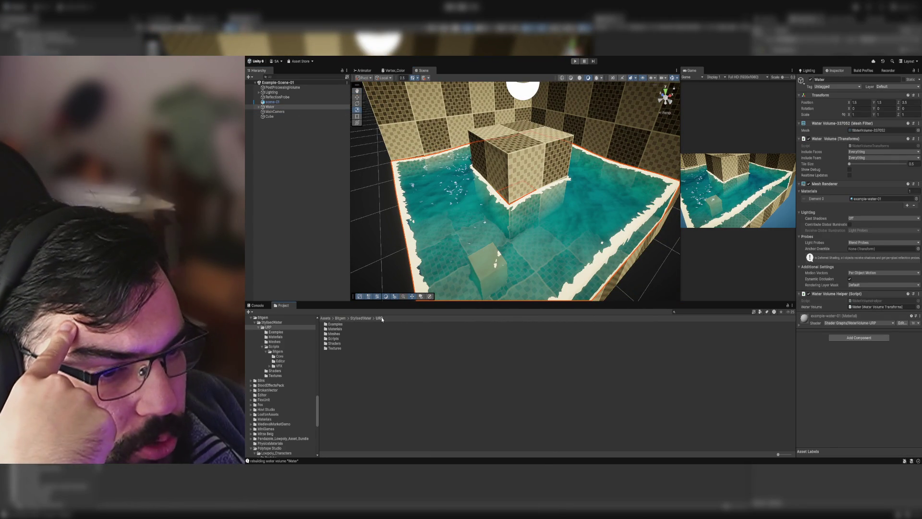
click(334, 334)
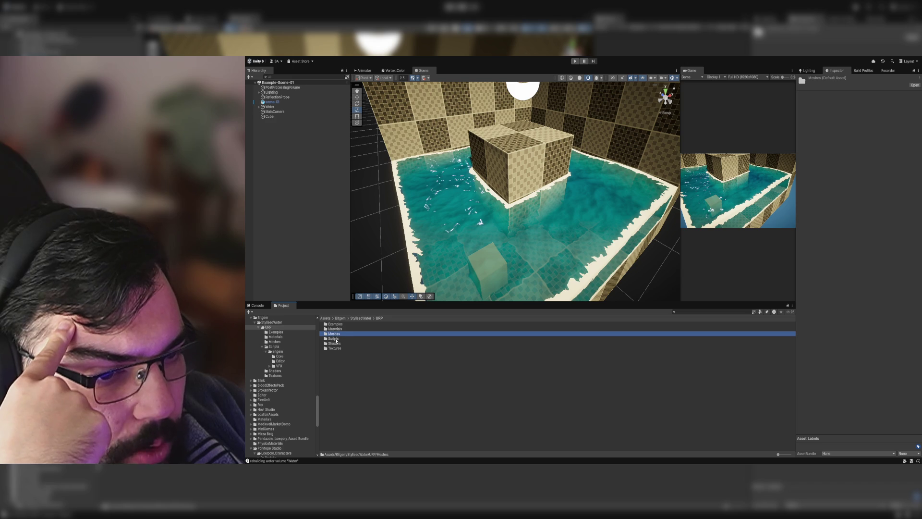
- Expand Water to reveal its Marker children, select the first Marker, and view the whole pool
click(532, 239)
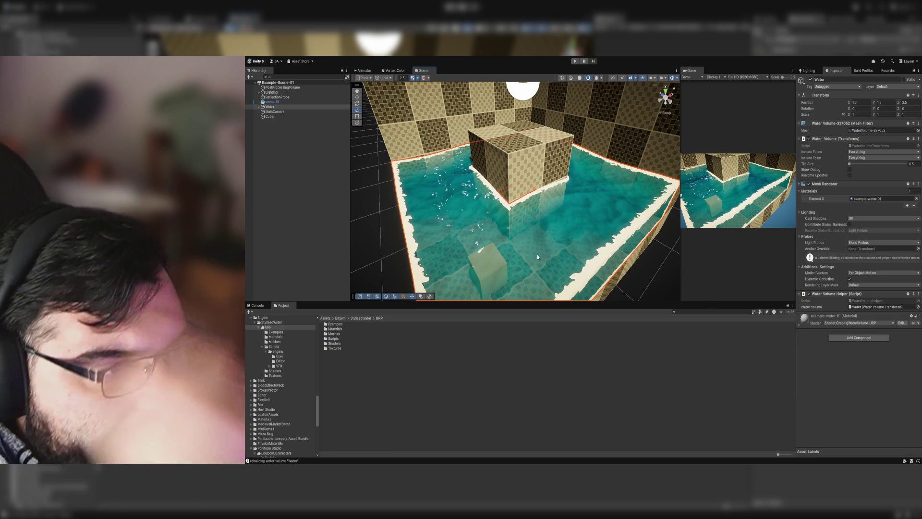
click(259, 107)
click(274, 111)
mouse_move(422, 159)
mouse_down()
mouse_move(452, 161)
mouse_move(494, 211)
mouse_move(533, 150)
mouse_move(546, 164)
mouse_move(576, 163)
mouse_up()
scroll(453, 161, down, 5)
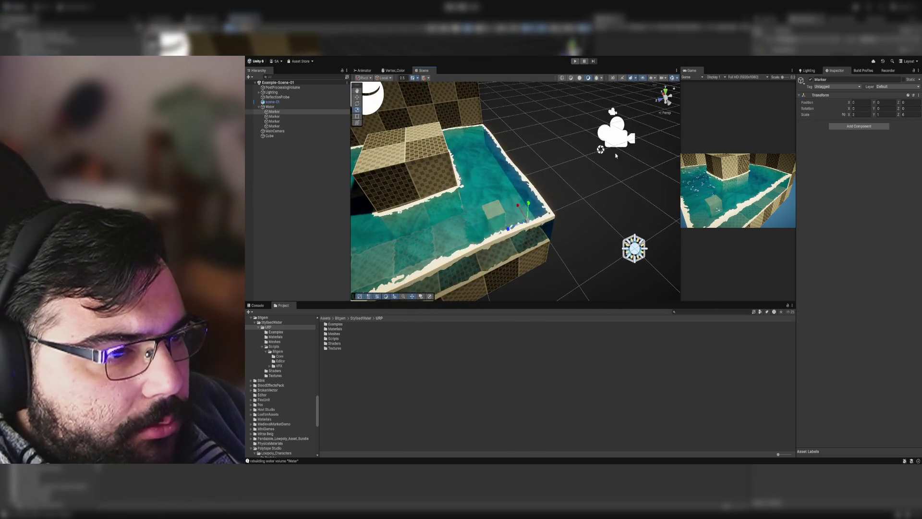
scroll(637, 162, up, 8)
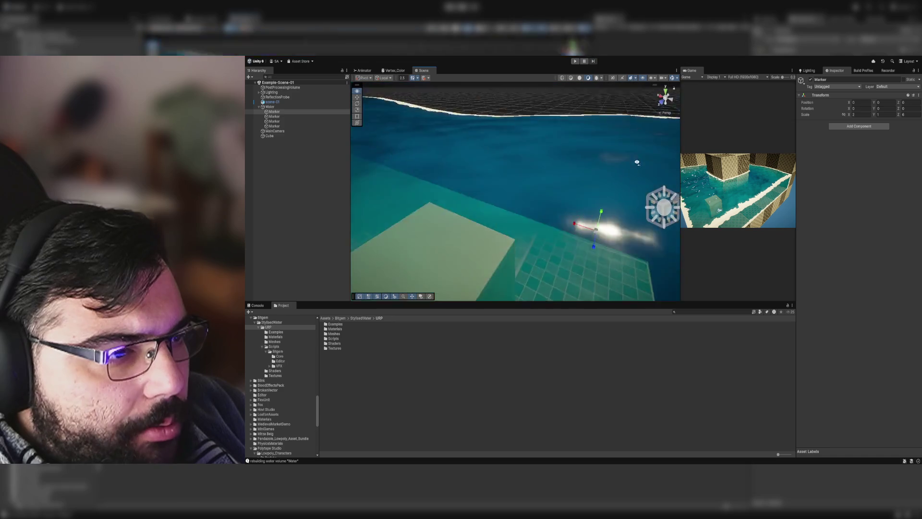
scroll(637, 162, down, 5)
mouse_move(637, 163)
mouse_down()
mouse_move(599, 150)
mouse_move(508, 171)
mouse_up()
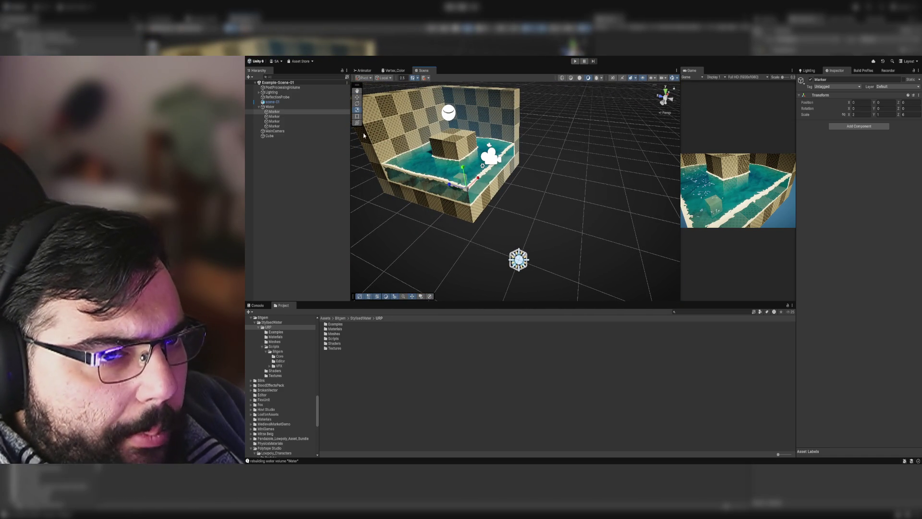
- Step through the Water pool's Markers and frame one to view the pool from above
click(288, 117)
key(Down)
key(Down)
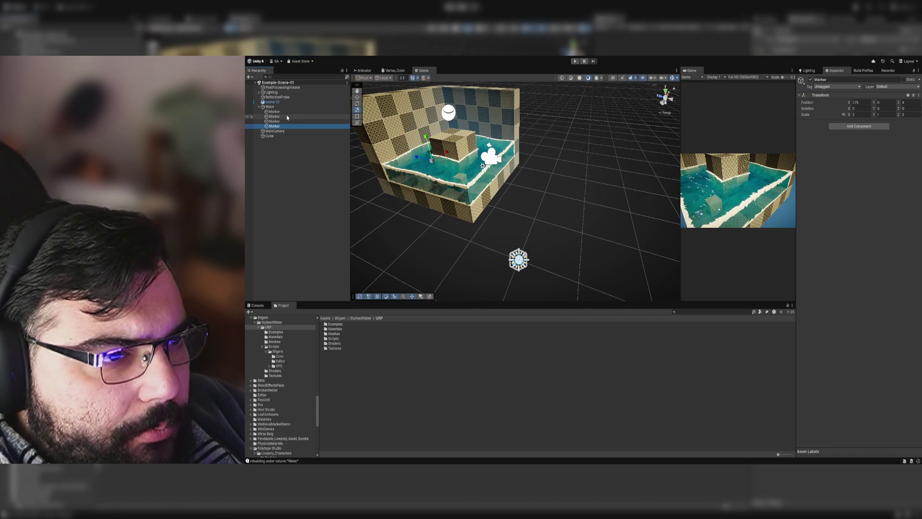
key(Up)
key(f)
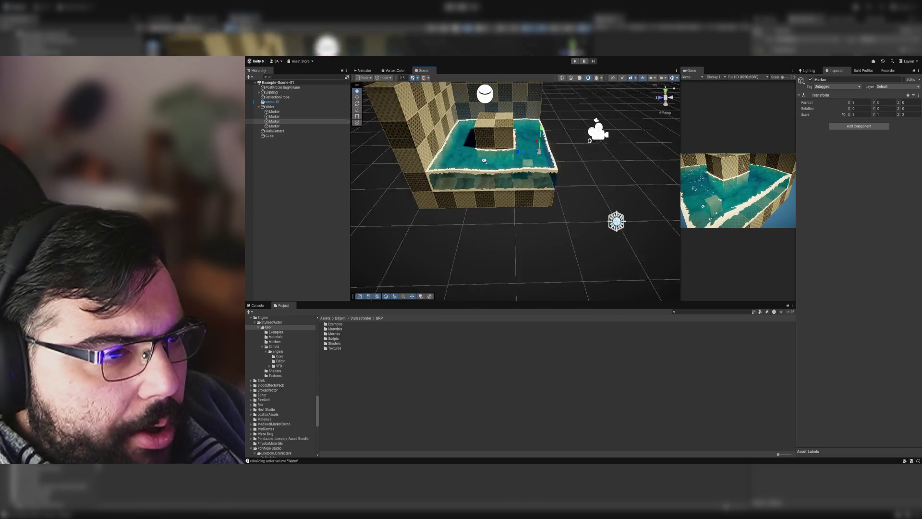
drag(485, 161, 485, 188)
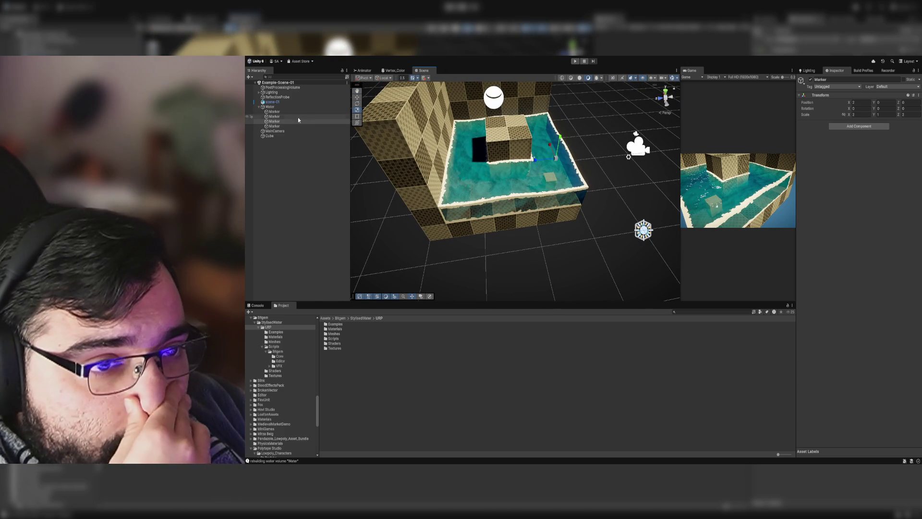
- Duplicate the example Water volume as Water (1) and move it beside the pool
click(276, 102)
click(277, 107)
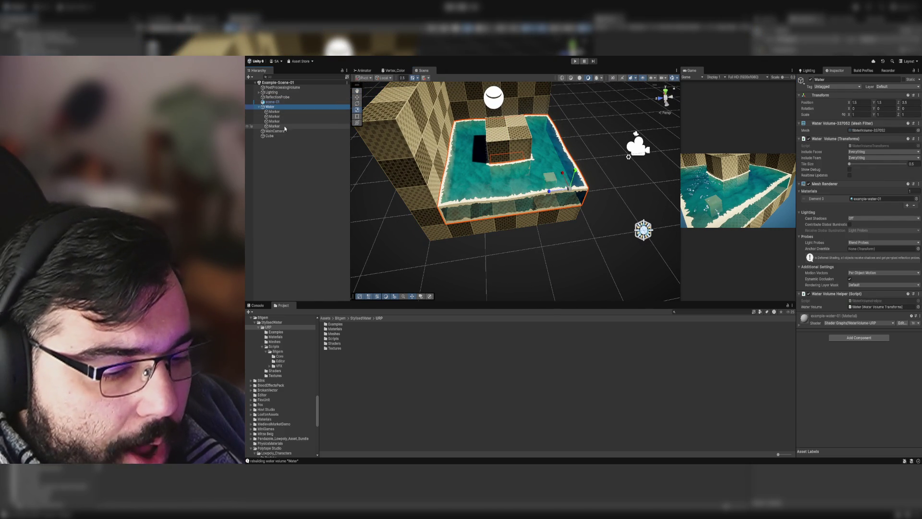
key(ctrl+d)
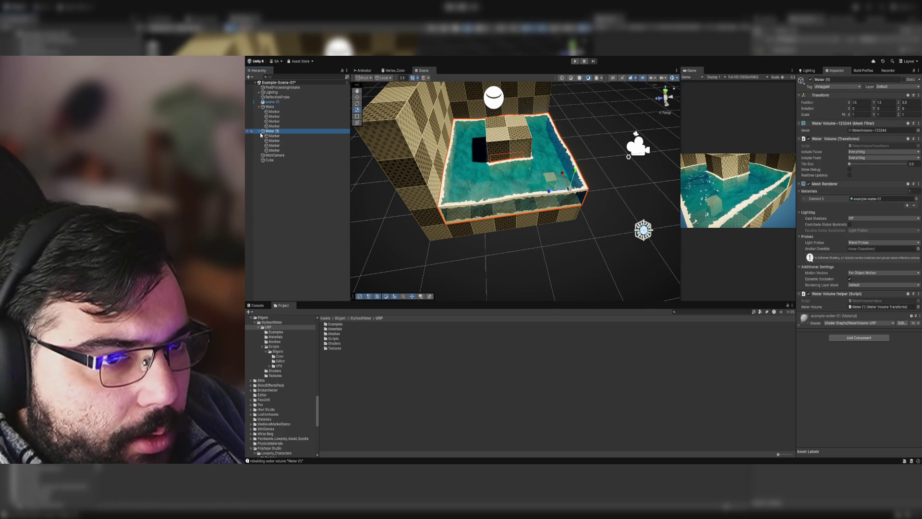
key(w)
drag(557, 190, 672, 174)
scroll(580, 190, up, 5)
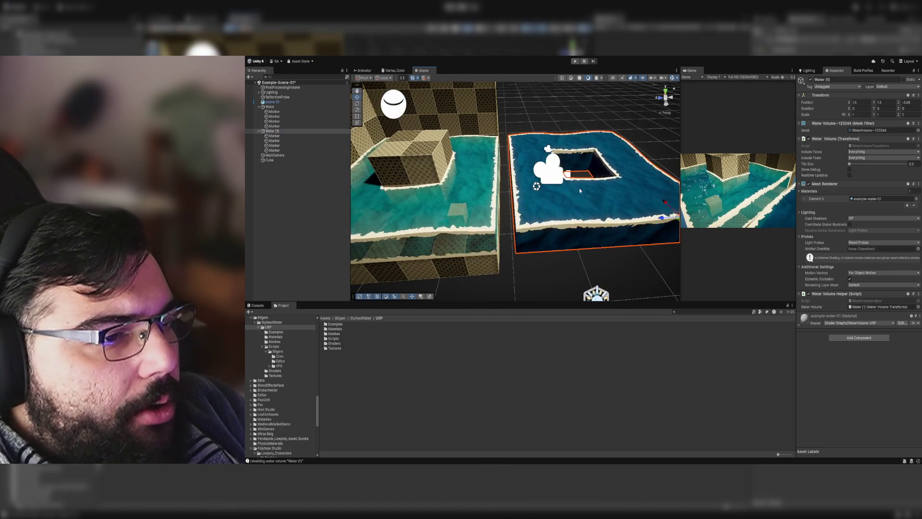
scroll(579, 191, down, 5)
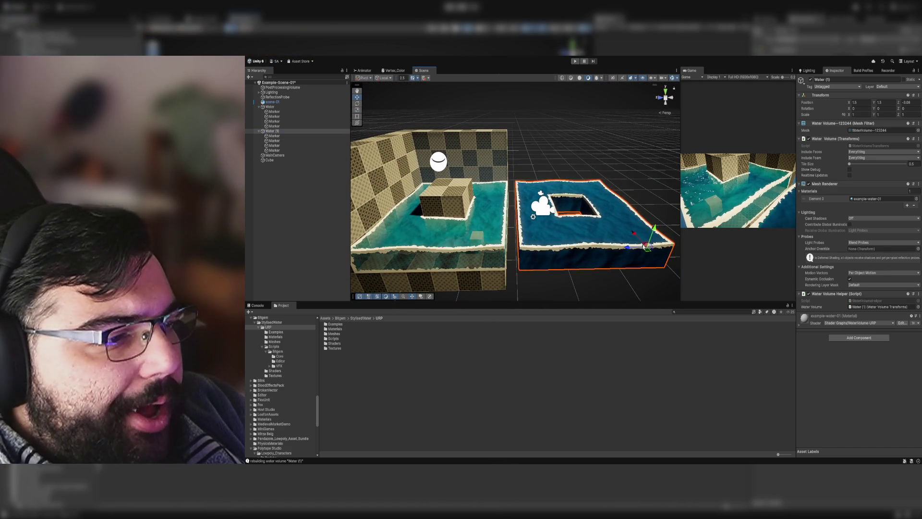
mouse_move(644, 247)
mouse_down()
mouse_move(477, 184)
mouse_move(554, 199)
mouse_move(577, 219)
mouse_up()
key(f)
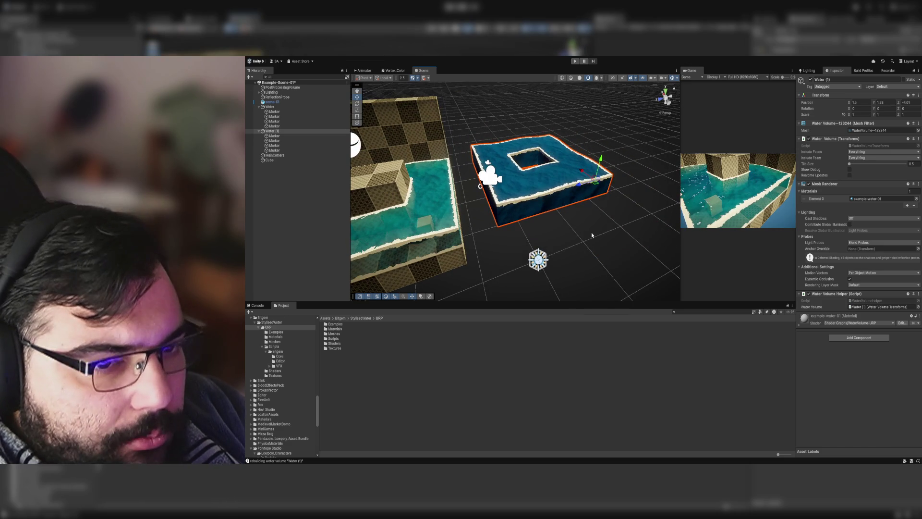
- Toggle the Water (1) copy's Water Volume component off and on, then undo
click(809, 139)
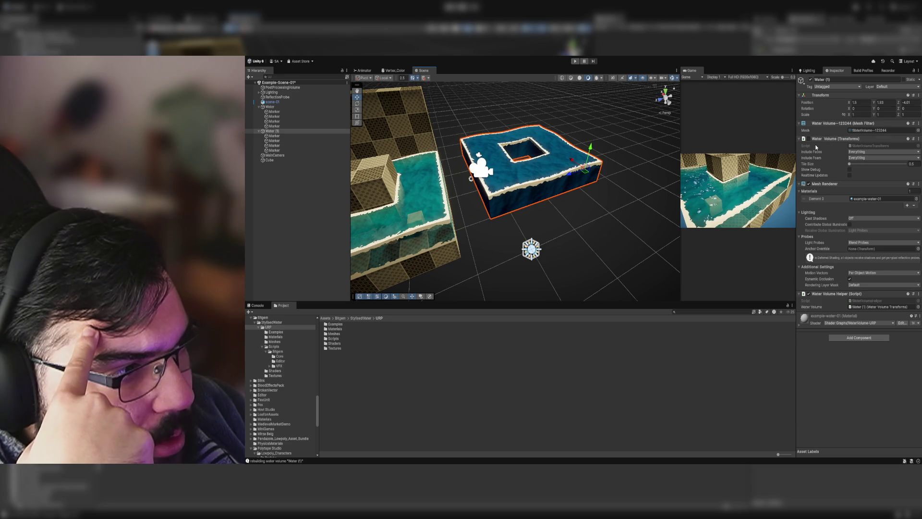
click(809, 138)
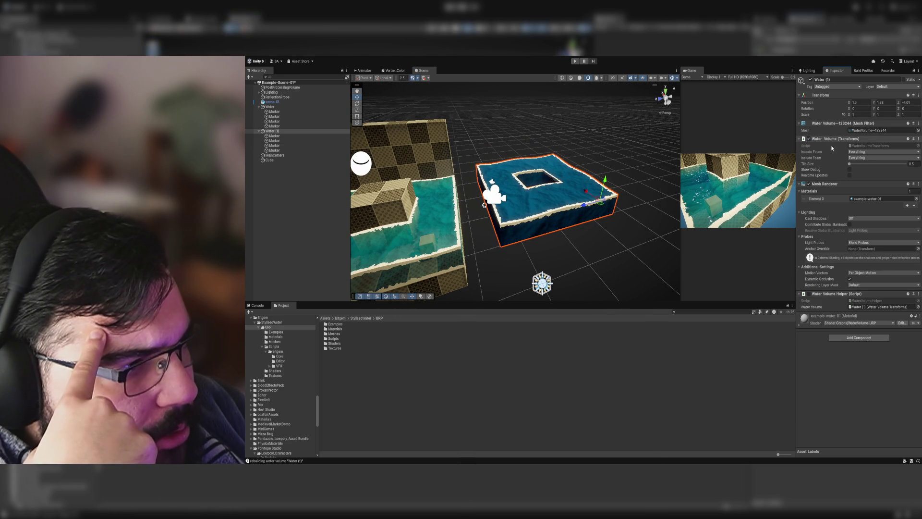
key(ctrl+z)
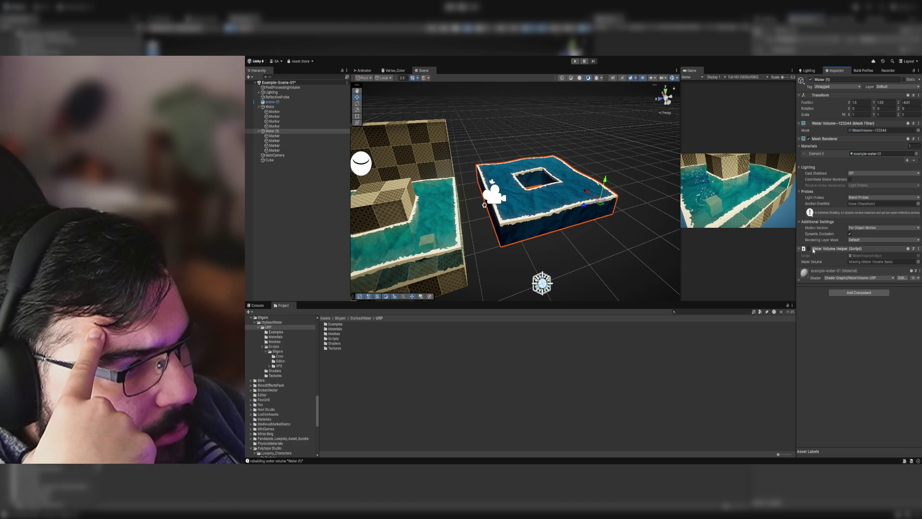
- Browse up to Assets and back down into Bitgem/StylisedWater/URP/Materials
click(361, 318)
click(340, 318)
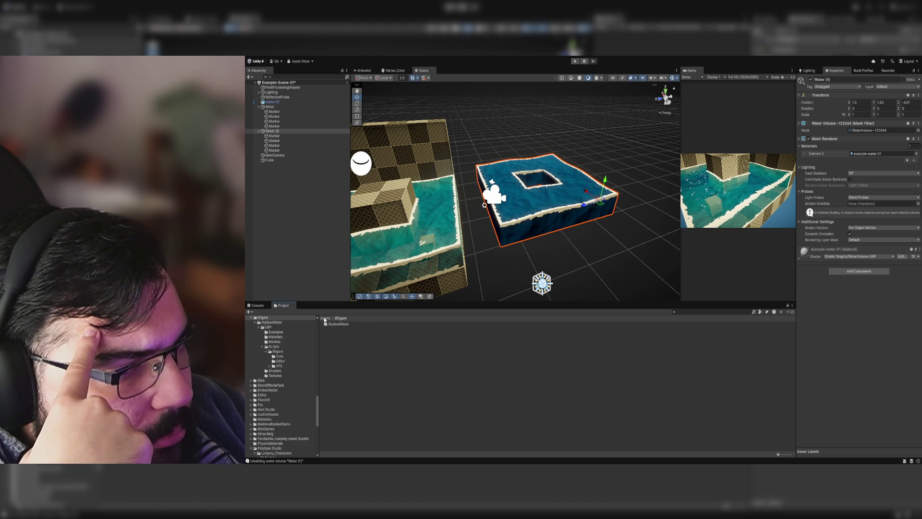
click(325, 319)
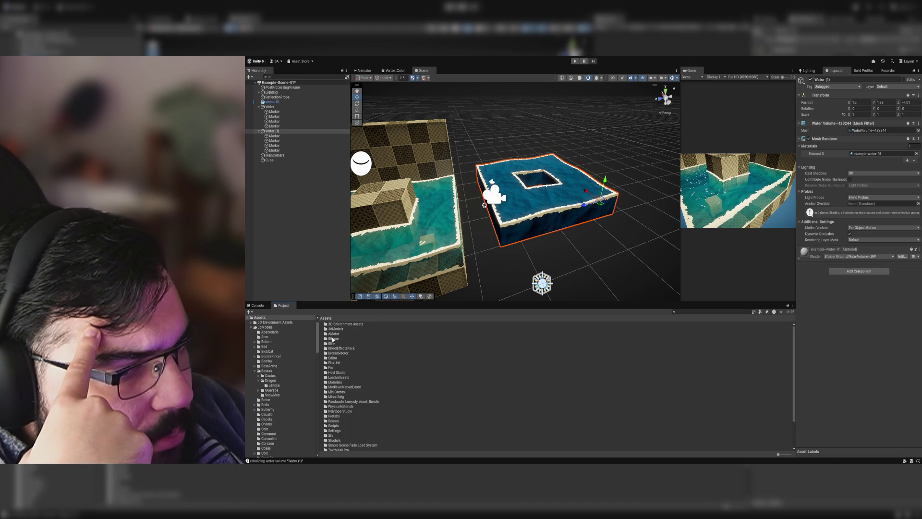
double_click(333, 338)
double_click(343, 324)
double_click(342, 324)
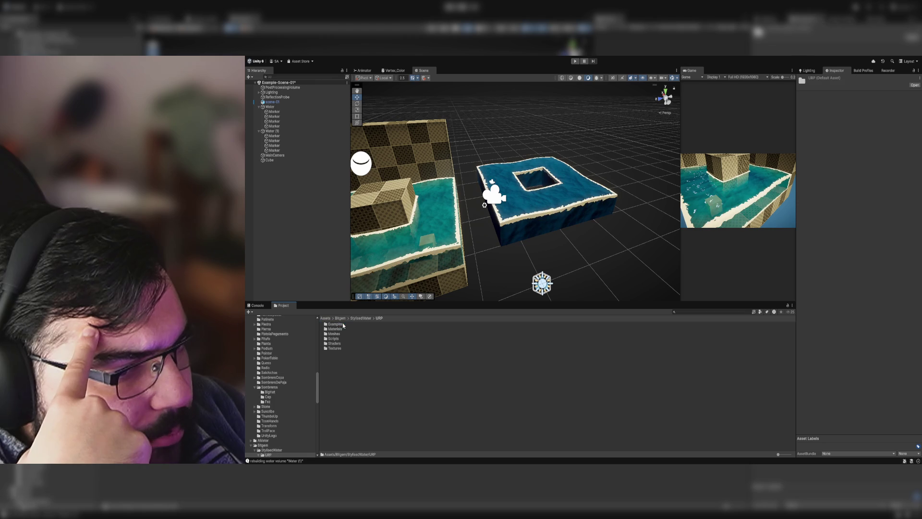
double_click(343, 330)
- Apply example-water-02, then example-water-01 to the Water (1) box, and inspect the greybox material
mouse_move(347, 330)
mouse_down()
mouse_move(528, 226)
mouse_move(525, 246)
mouse_move(514, 240)
mouse_move(529, 260)
mouse_move(515, 249)
mouse_move(525, 188)
mouse_up()
click(347, 325)
mouse_move(347, 324)
mouse_down()
mouse_move(517, 220)
mouse_move(520, 245)
mouse_up()
click(353, 336)
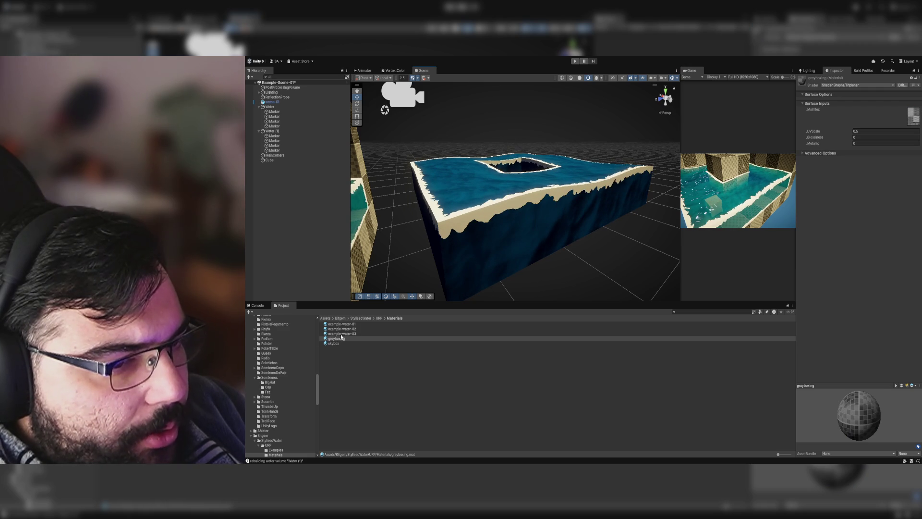
- Try the teal example-water-03 material on Water (1), then restore example-water-02 and select the box
click(342, 334)
drag(341, 333, 514, 216)
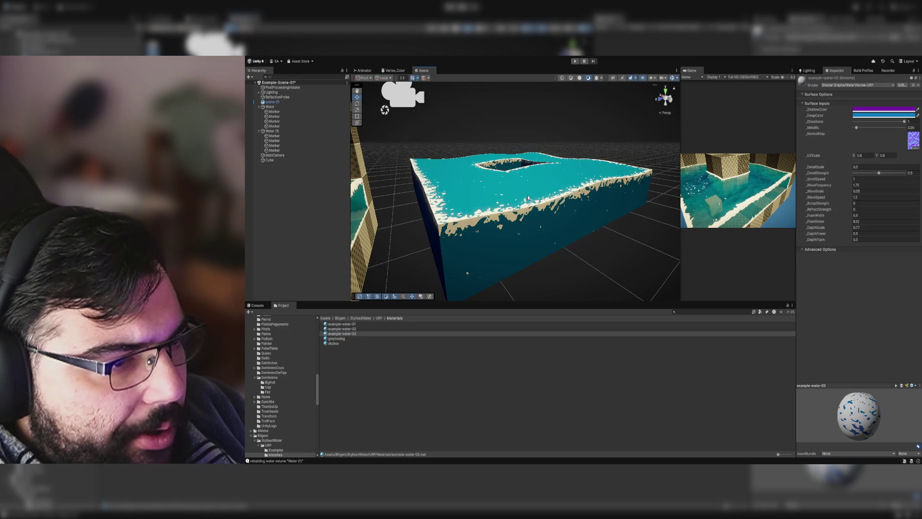
click(356, 329)
mouse_move(393, 315)
mouse_down()
mouse_move(514, 216)
mouse_move(601, 191)
mouse_move(552, 206)
mouse_move(516, 237)
mouse_move(405, 232)
mouse_move(430, 211)
mouse_move(428, 195)
mouse_move(375, 173)
mouse_move(495, 177)
mouse_move(296, 185)
mouse_move(302, 218)
mouse_move(333, 246)
mouse_move(509, 203)
mouse_move(596, 205)
mouse_move(575, 205)
mouse_up()
click(575, 205)
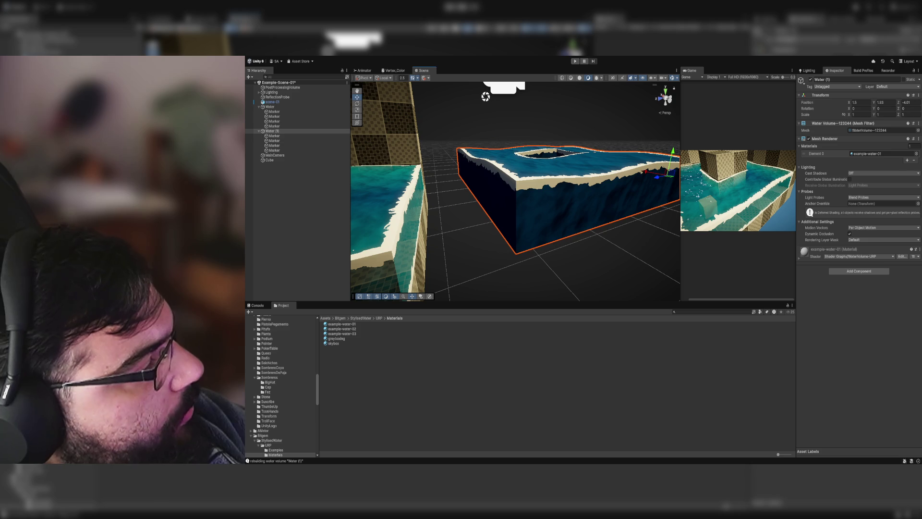
- Delete the four Marker children of Water (1), then frame the slab to look into its hole
click(274, 136)
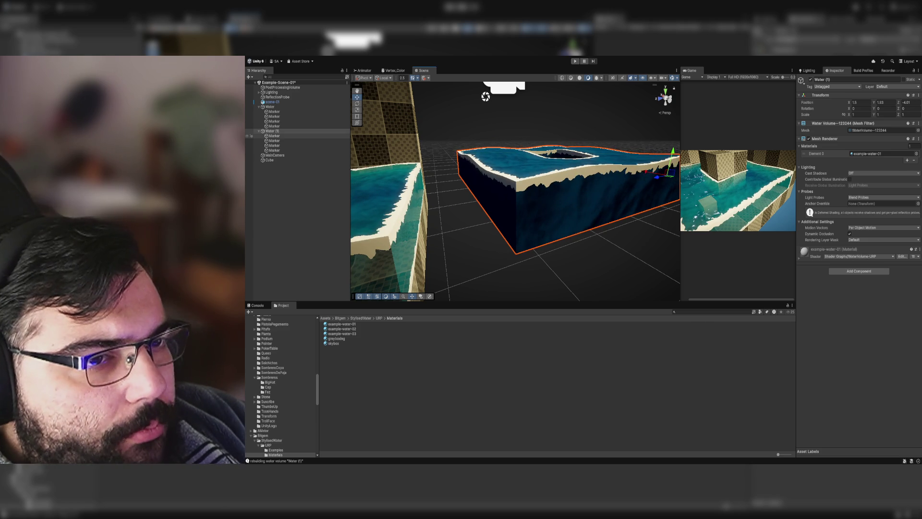
shift+click(272, 148)
key(Delete)
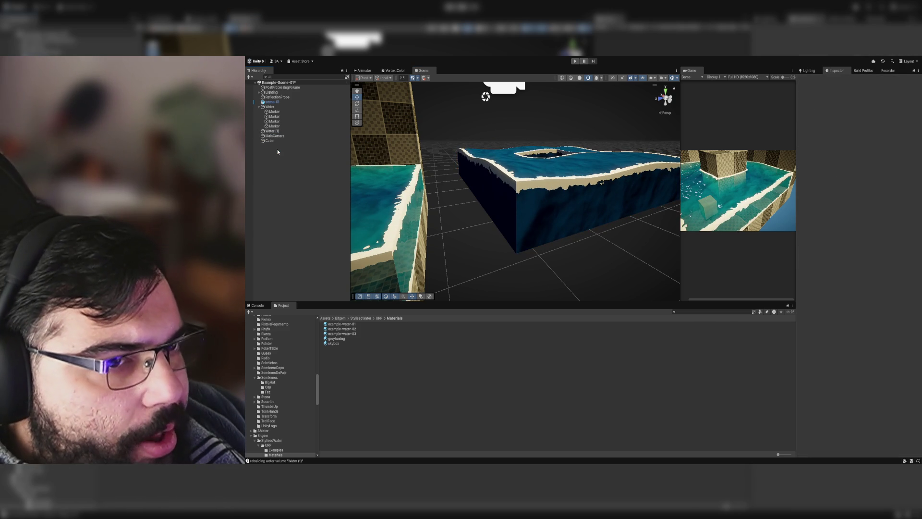
click(269, 131)
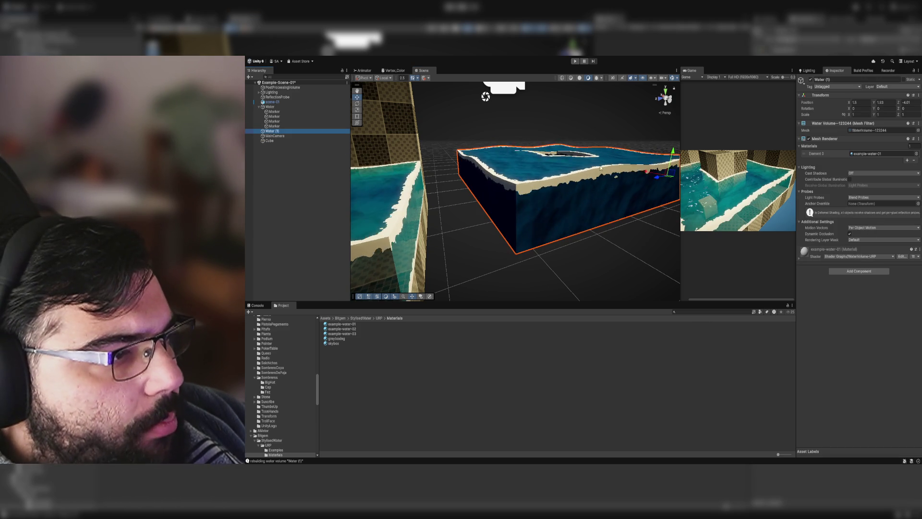
key(f)
scroll(613, 174, up, 5)
drag(613, 175, 611, 191)
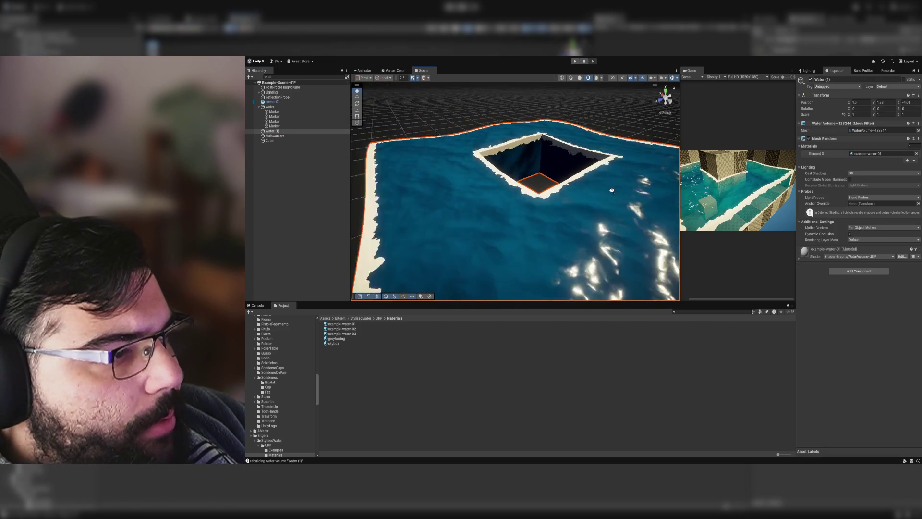
scroll(613, 187, down, 5)
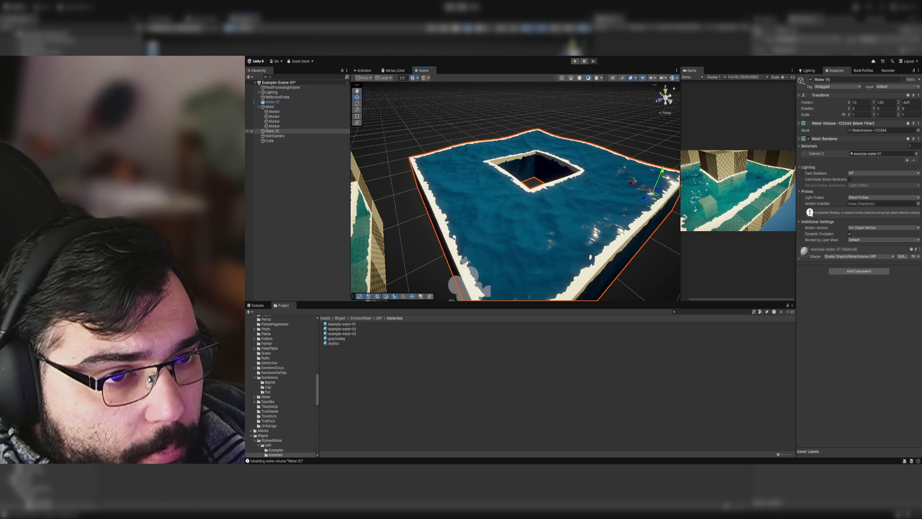
- Add the original Water to the selection and open the Assets/Scenes folder in the Project window
ctrl+click(271, 107)
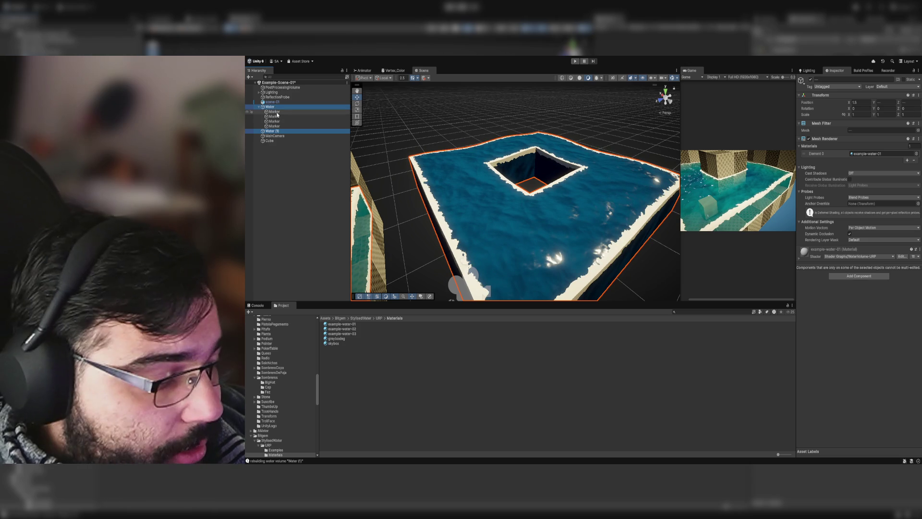
click(326, 318)
scroll(355, 389, down, 5)
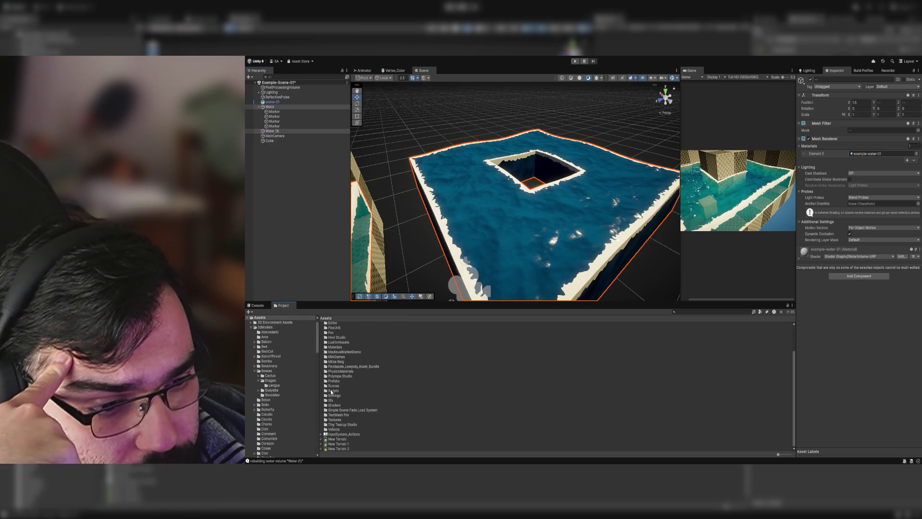
double_click(331, 385)
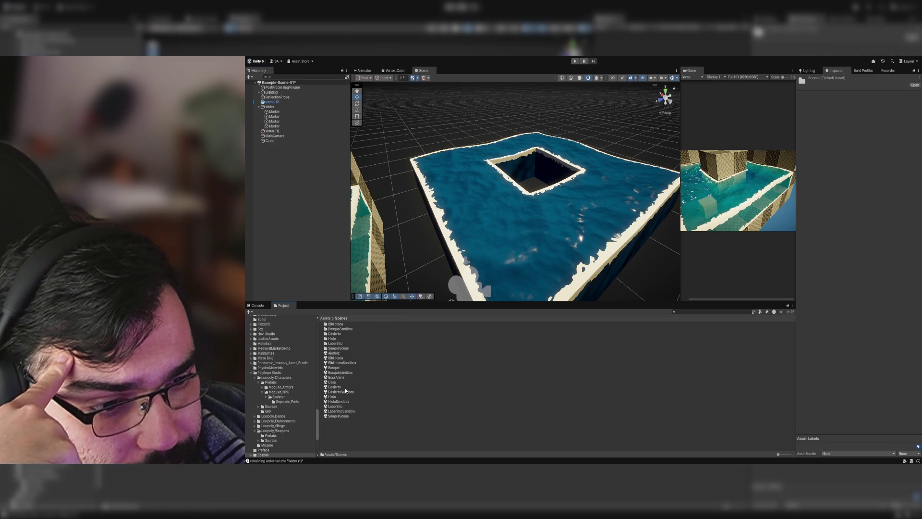